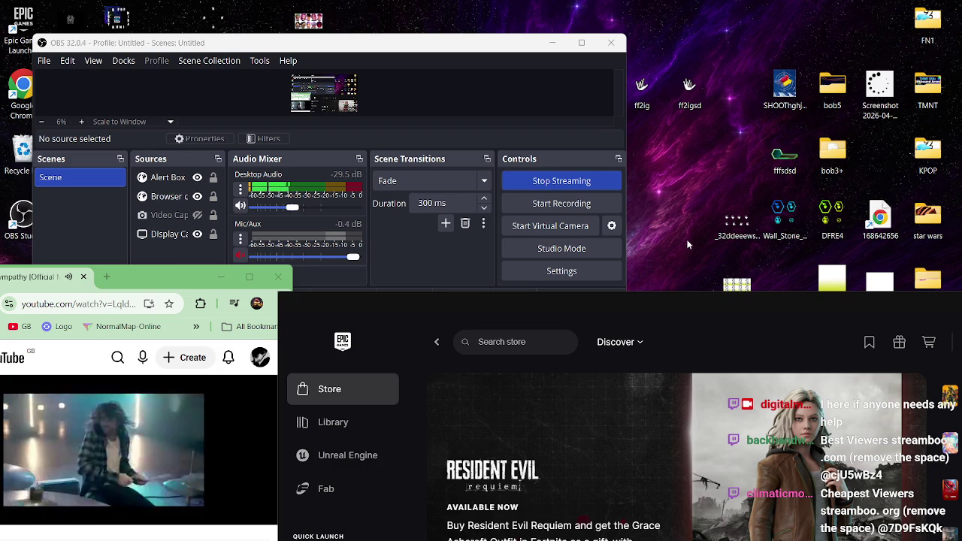
- Move the Chrome window playing the YouTube music video up and left over the OBS window
mouse_move(676, 540)
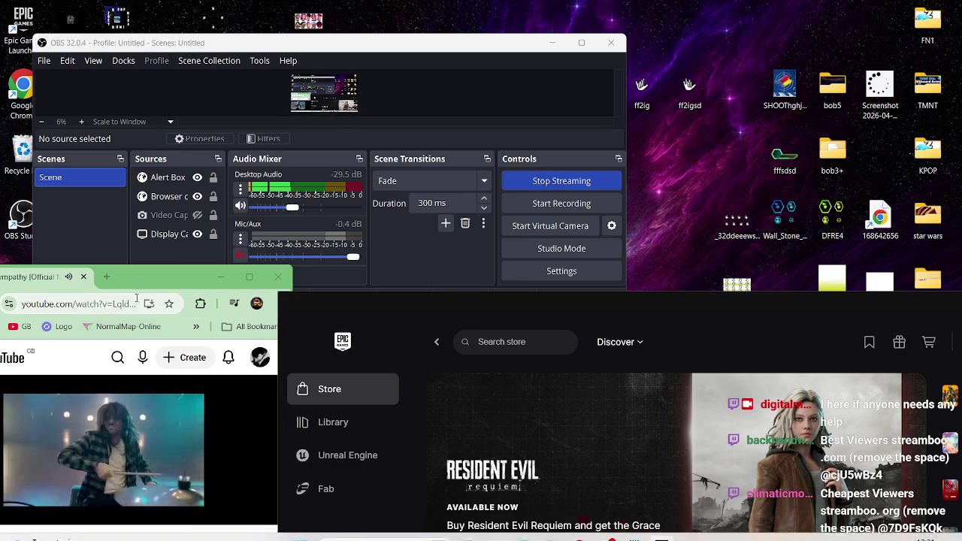
right_click(162, 274)
left_click_drag(136, 282, 266, 158)
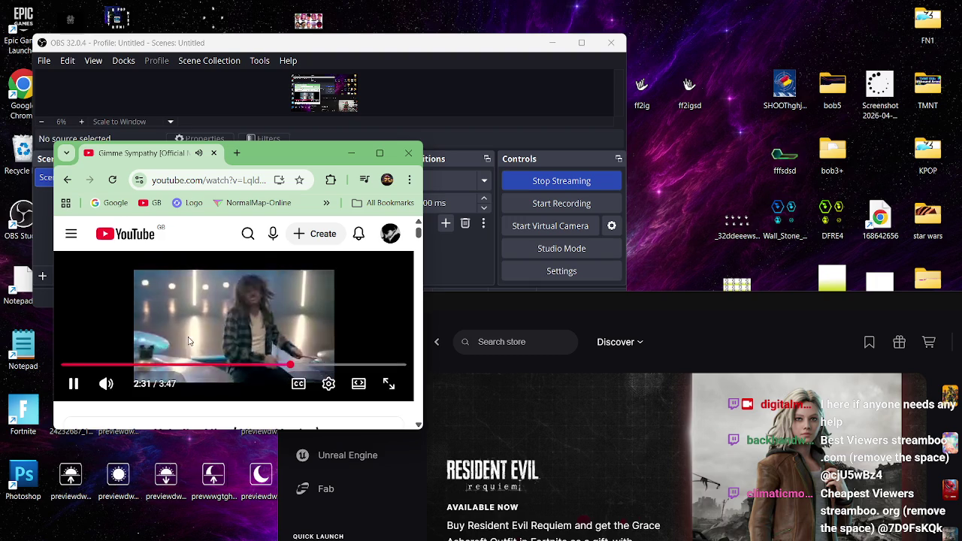
- Open a blank Notepad note at the upper right and tear a new Google tab into its own window
double_click(23, 349)
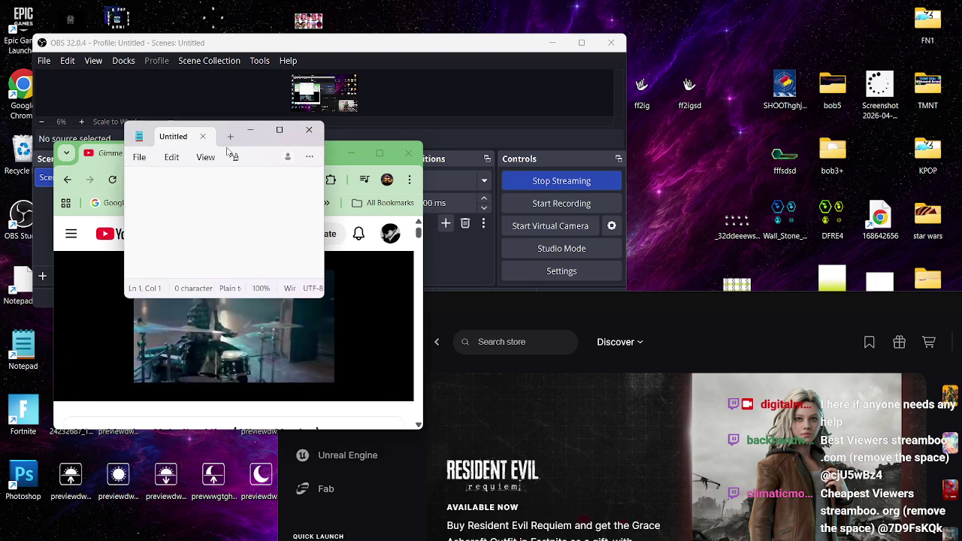
mouse_move(248, 144)
left_mouse_down()
mouse_move(281, 169)
mouse_move(675, 218)
mouse_move(763, 121)
mouse_move(783, 69)
left_mouse_up()
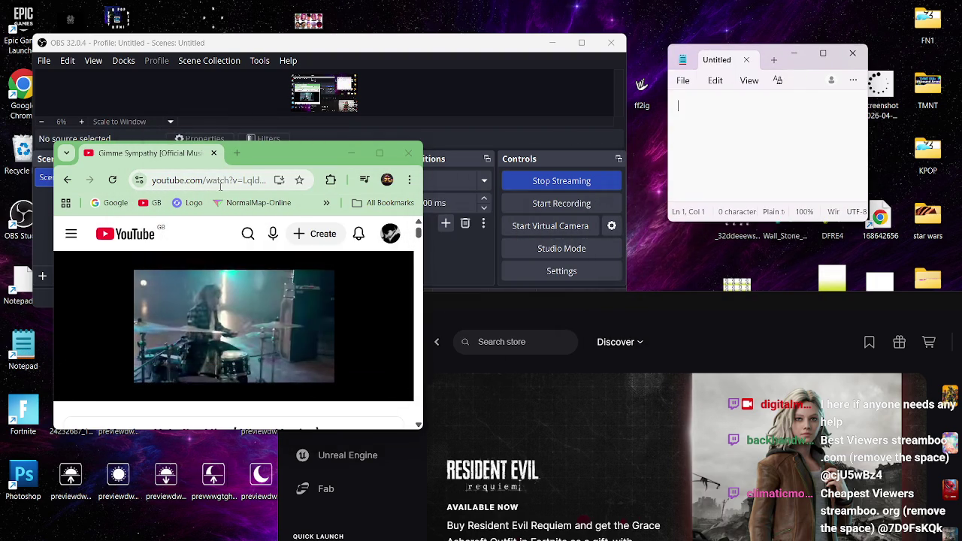
left_click(237, 153)
mouse_move(239, 156)
left_mouse_down()
mouse_move(446, 314)
mouse_move(672, 287)
mouse_move(681, 261)
left_mouse_up()
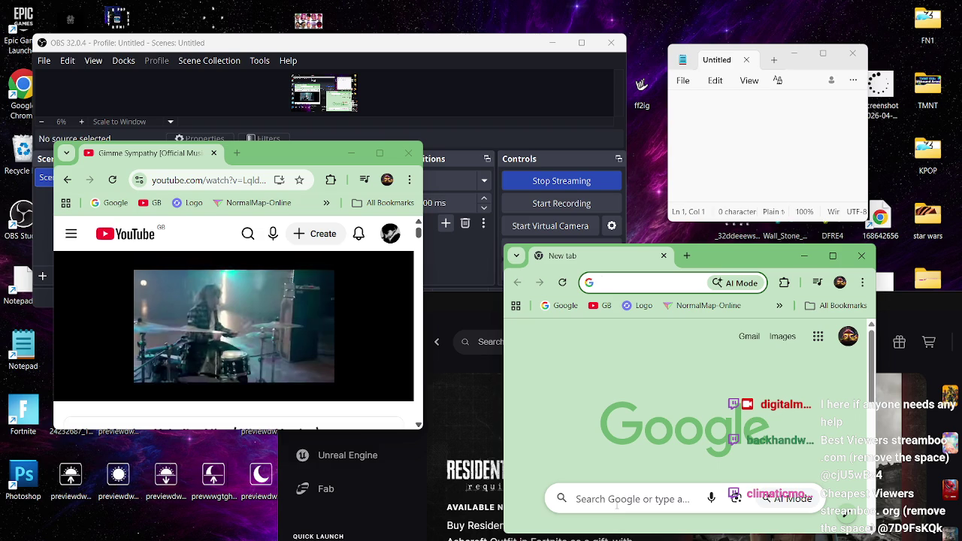
- Resume the music video and set up a single new-tab window at the upper right
left_click(233, 330)
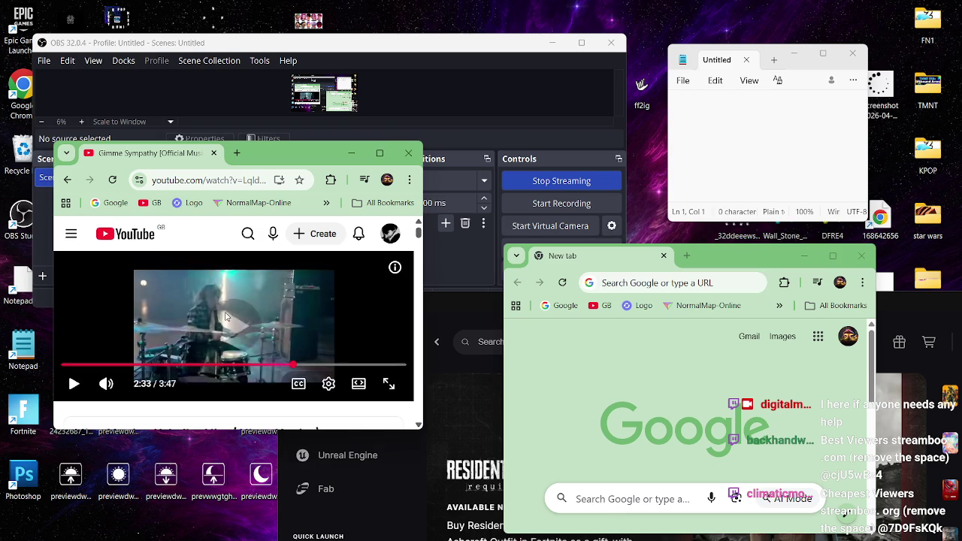
mouse_move(177, 538)
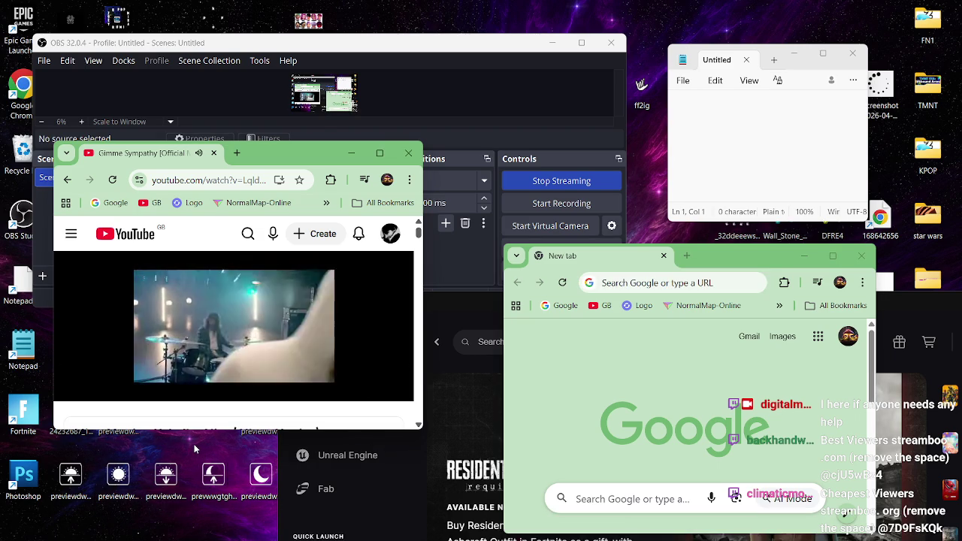
mouse_move(178, 320)
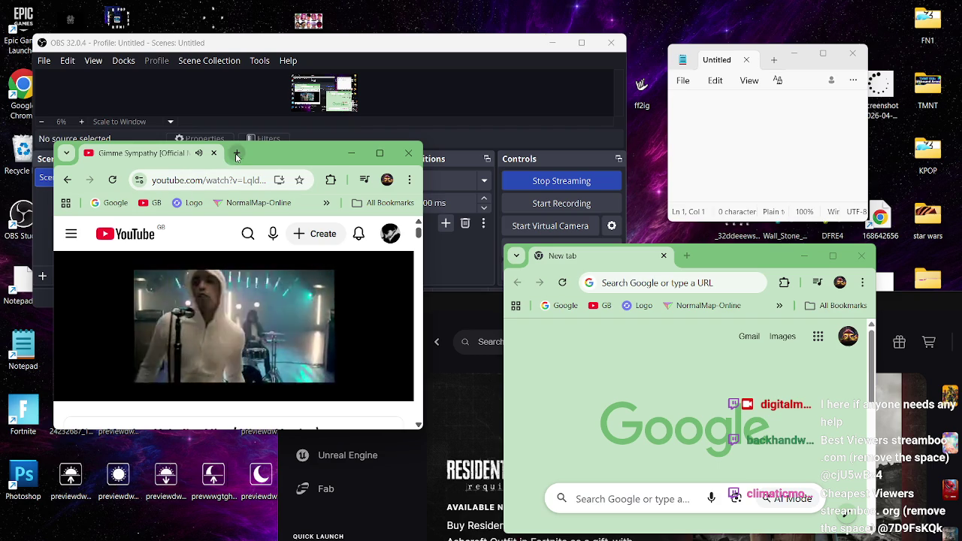
left_click(237, 154)
mouse_move(242, 162)
left_mouse_down()
mouse_move(579, 255)
mouse_move(681, 185)
mouse_move(707, 181)
left_mouse_up()
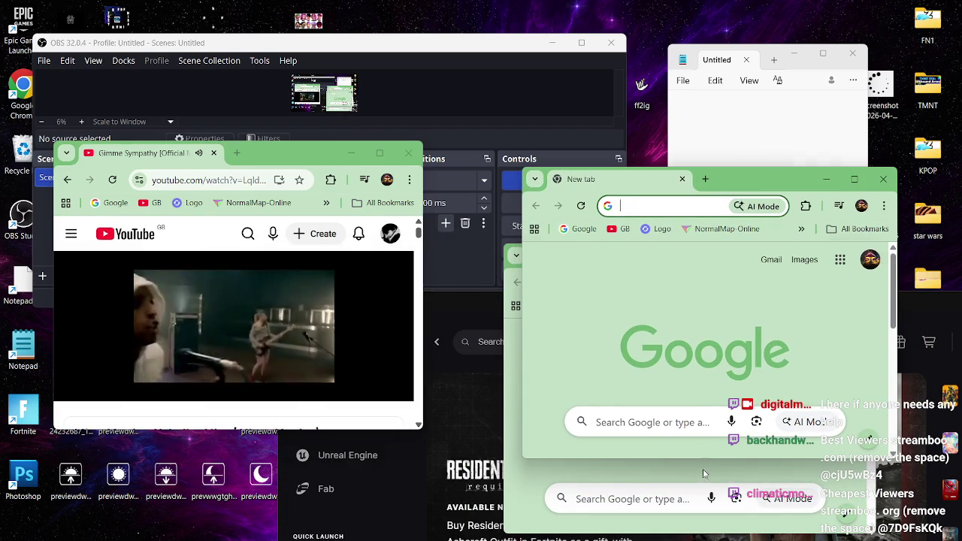
key("ctrl+n")
left_click(861, 256)
left_click_drag(755, 180, 789, 98)
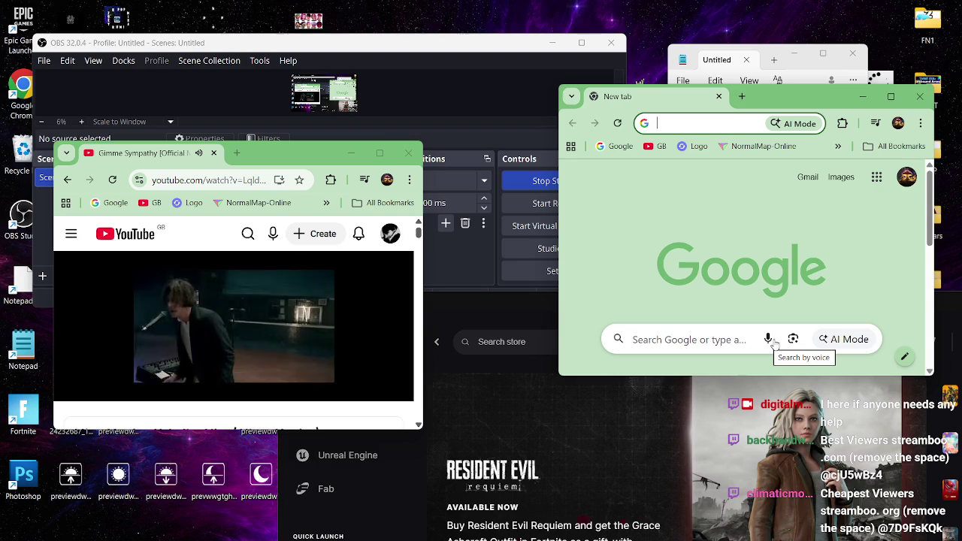
- Voice-search for 'the Silencers' in the upper-right window
left_click(773, 343)
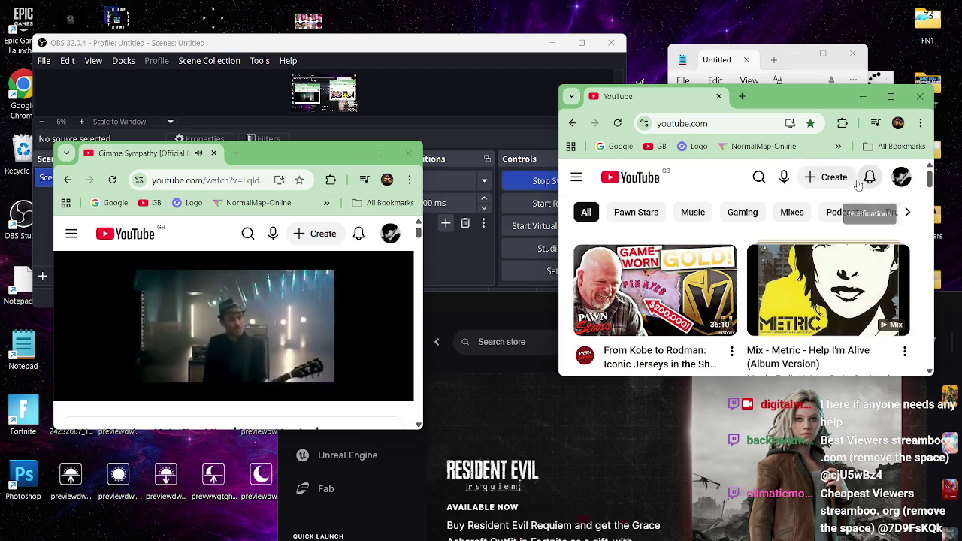
left_click(742, 96)
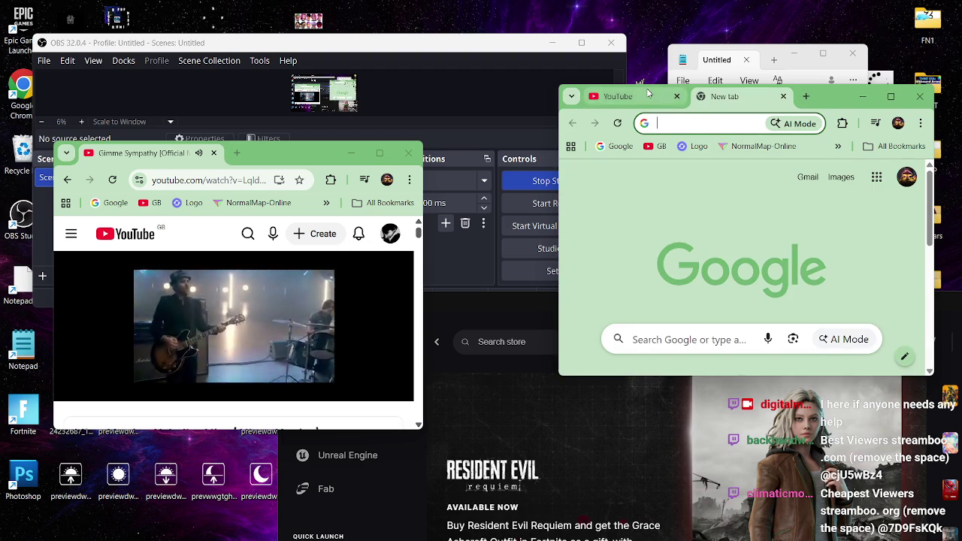
left_click(618, 97)
left_click(791, 182)
type("the Silencers")
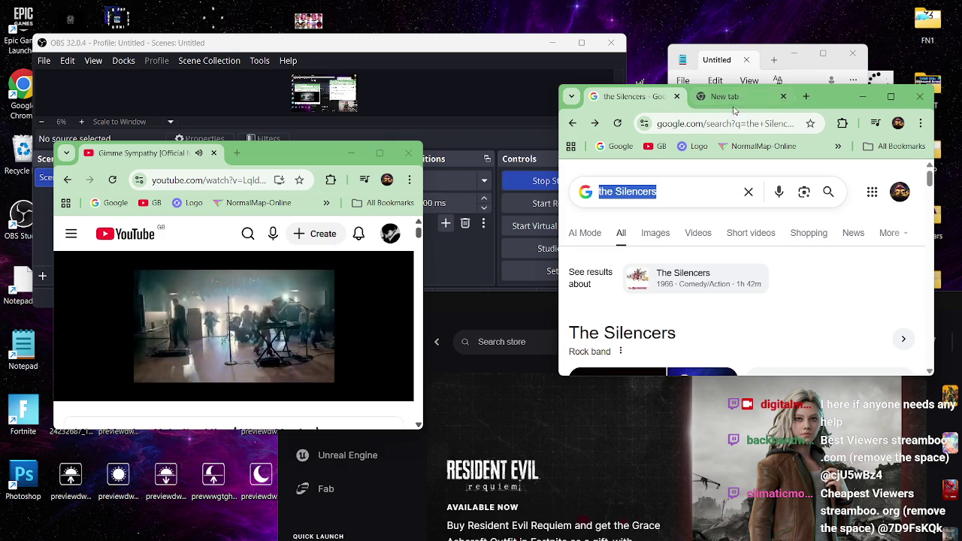
- Search YouTube for 'the Silencers' in the second window
left_click(733, 96)
left_click(651, 148)
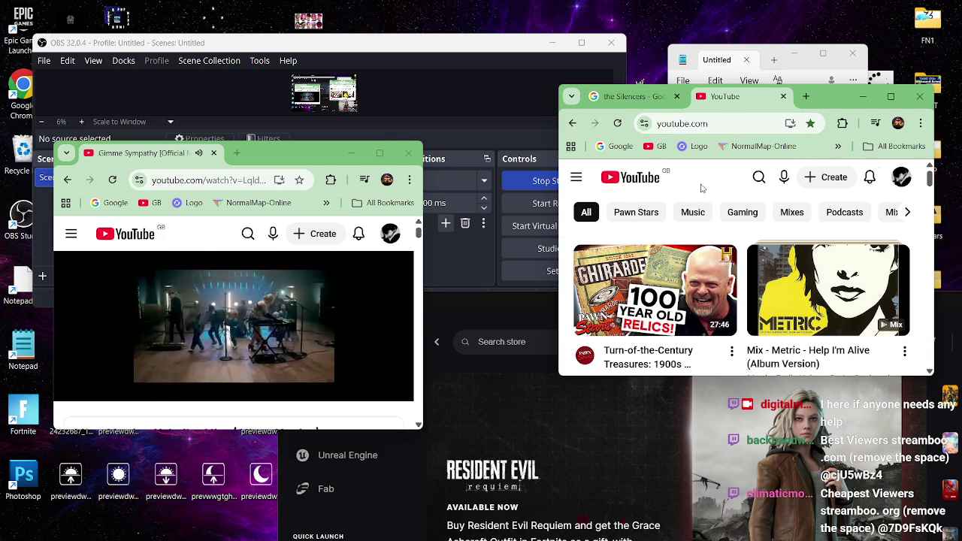
left_click(759, 177)
left_click(732, 178)
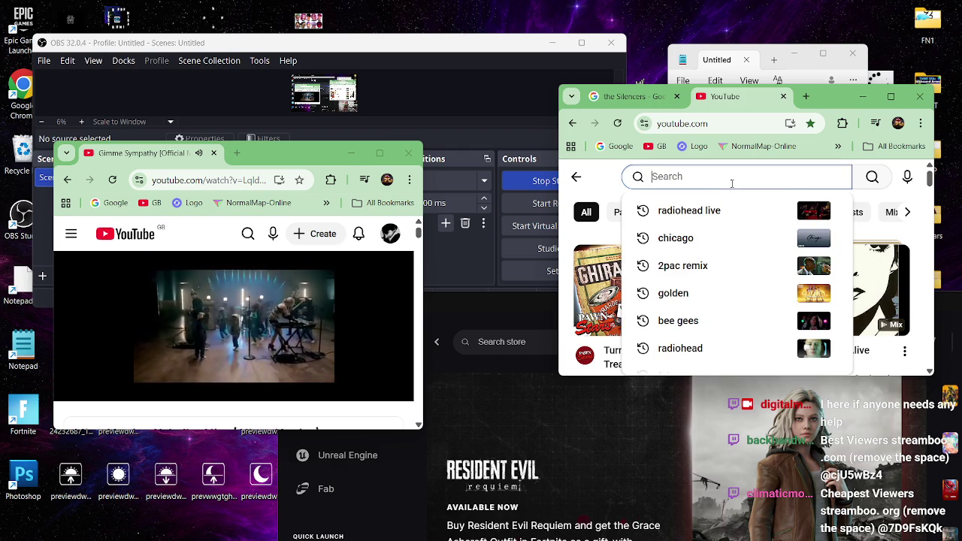
type("the Silencers")
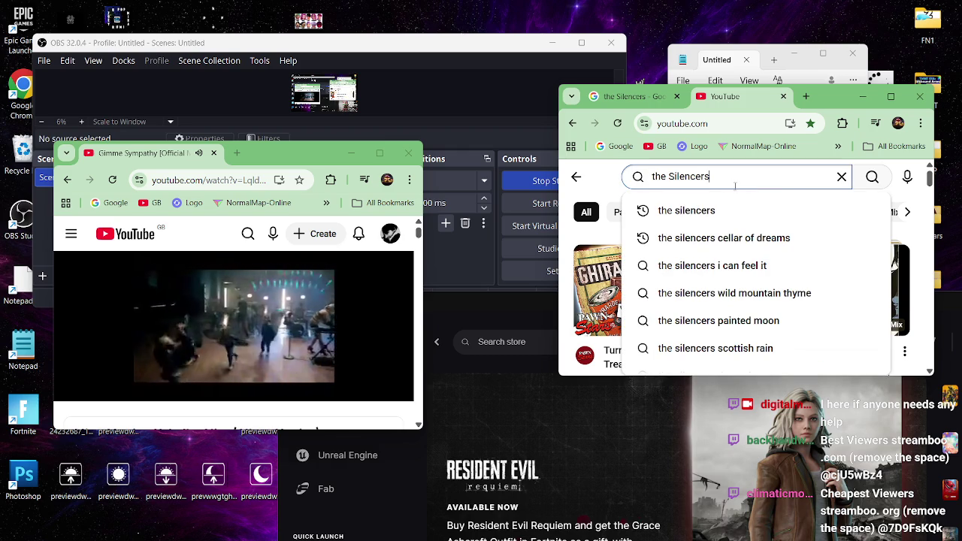
key("Return")
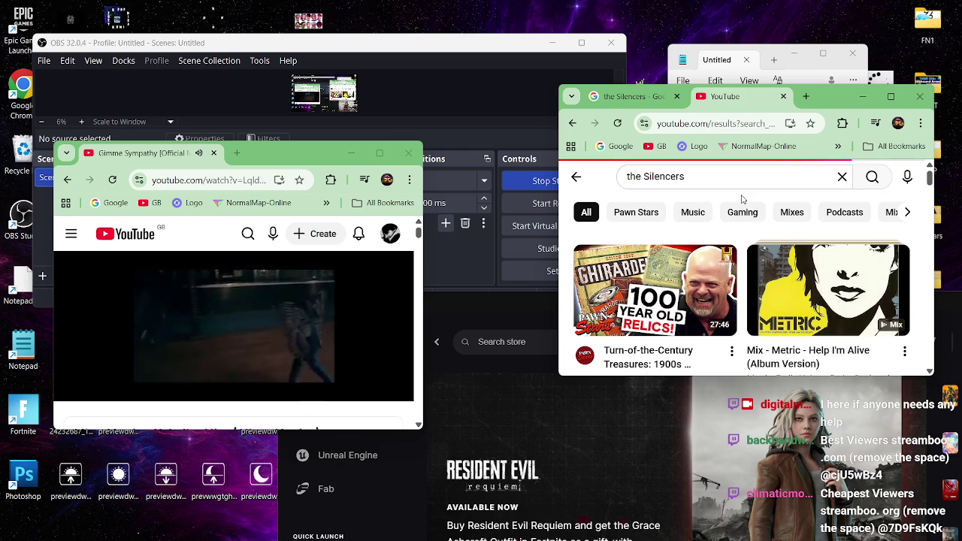
- Turn the Bee Gees video's volume down, then raise it again
mouse_move(106, 384)
left_click_drag(144, 385, 131, 392)
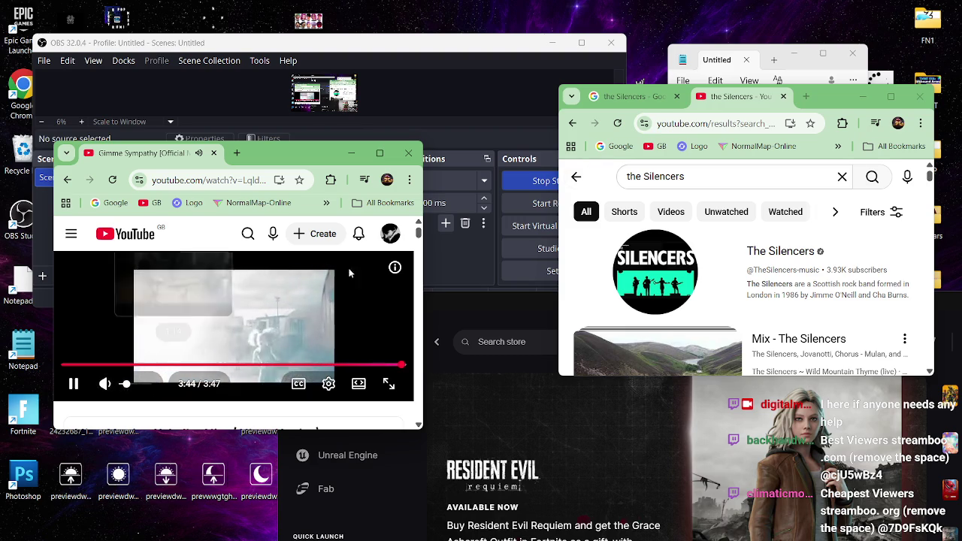
scroll(826, 247, "down", 5)
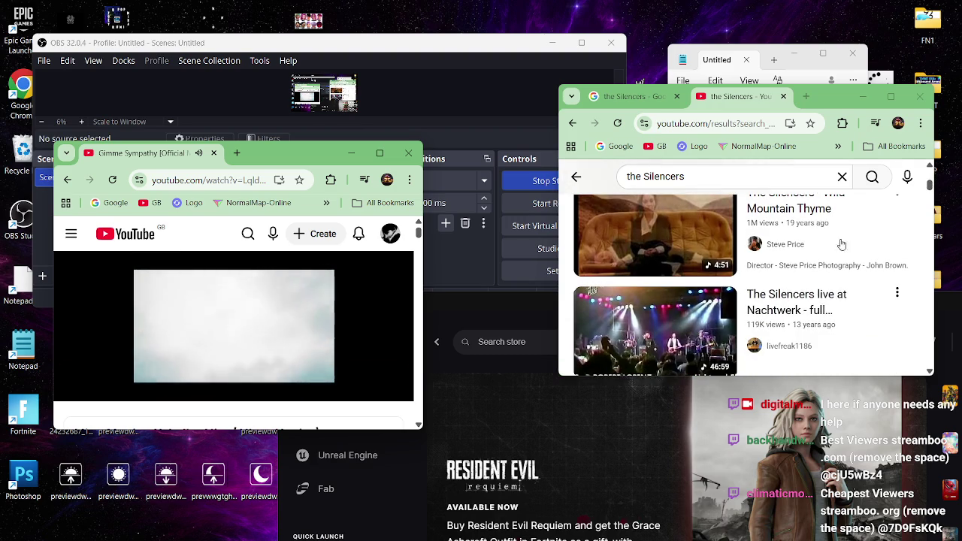
scroll(890, 250, "down", 3)
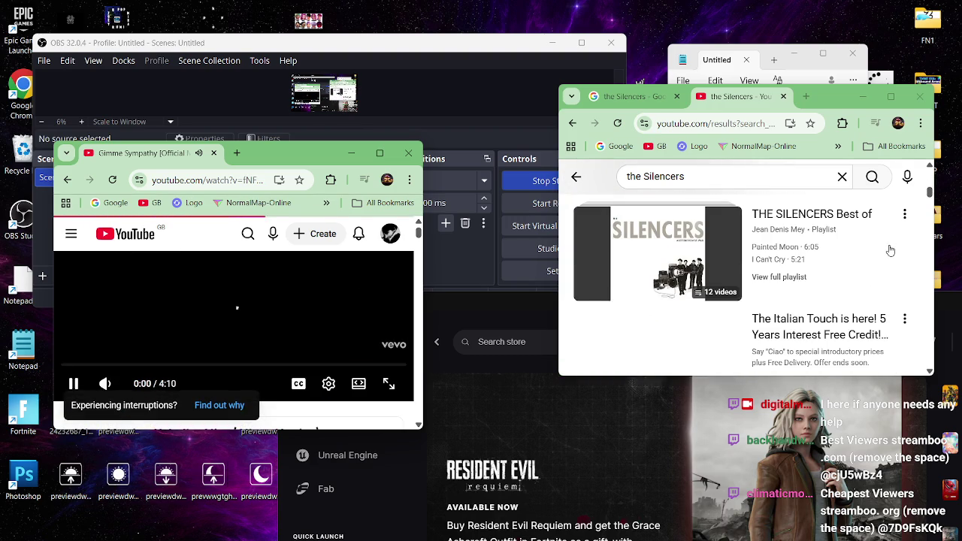
scroll(890, 250, "down", 2)
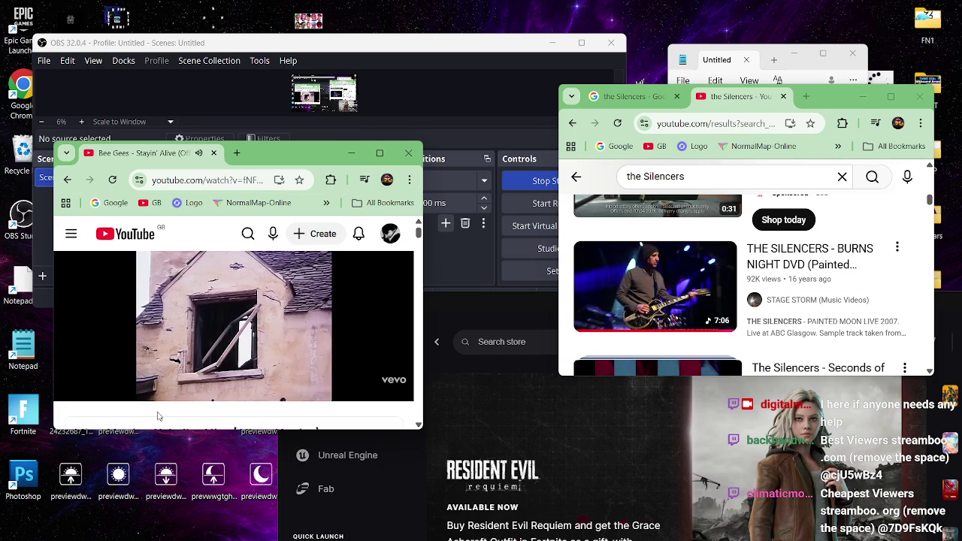
mouse_move(91, 400)
mouse_move(108, 381)
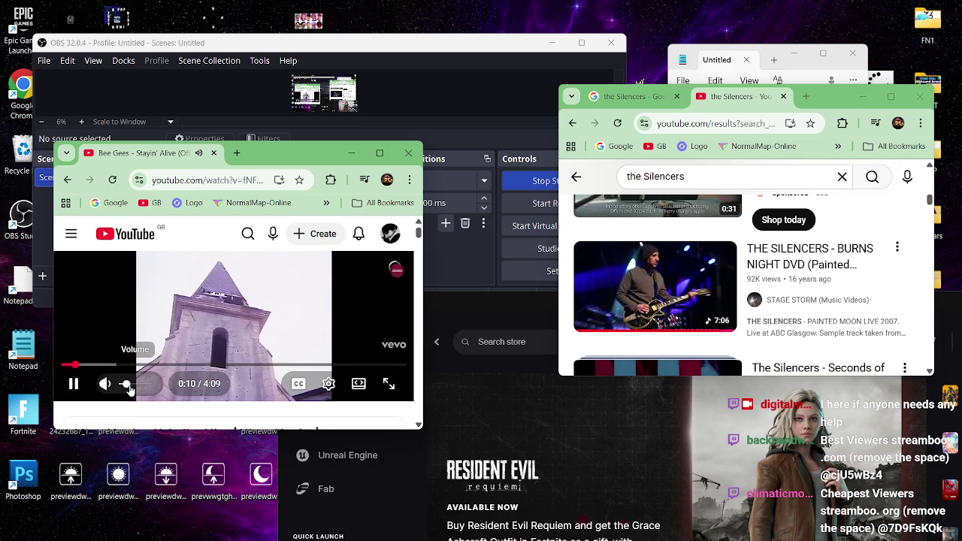
left_click(130, 388)
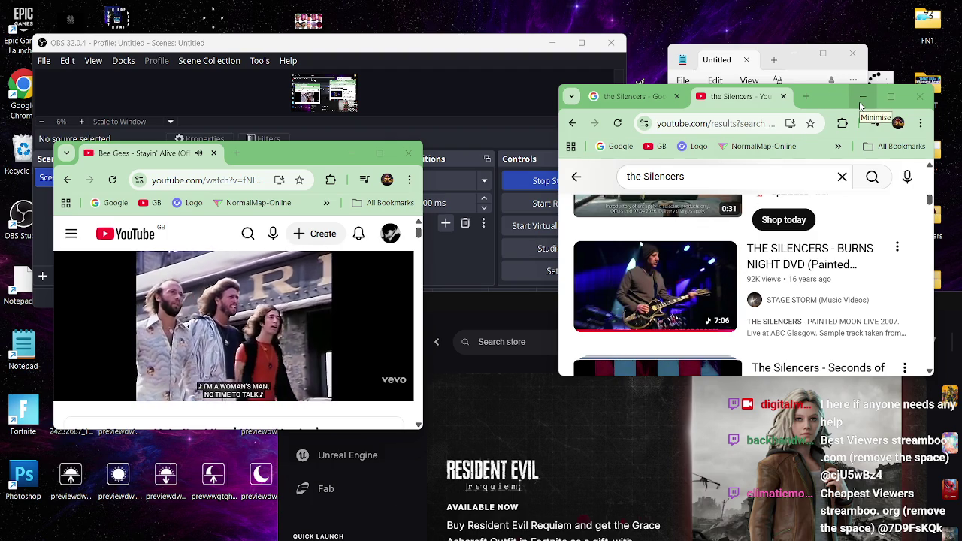
- Minimize the Silencers window, close Notepad, and minimize the Epic Games launcher and OBS
left_click(861, 105)
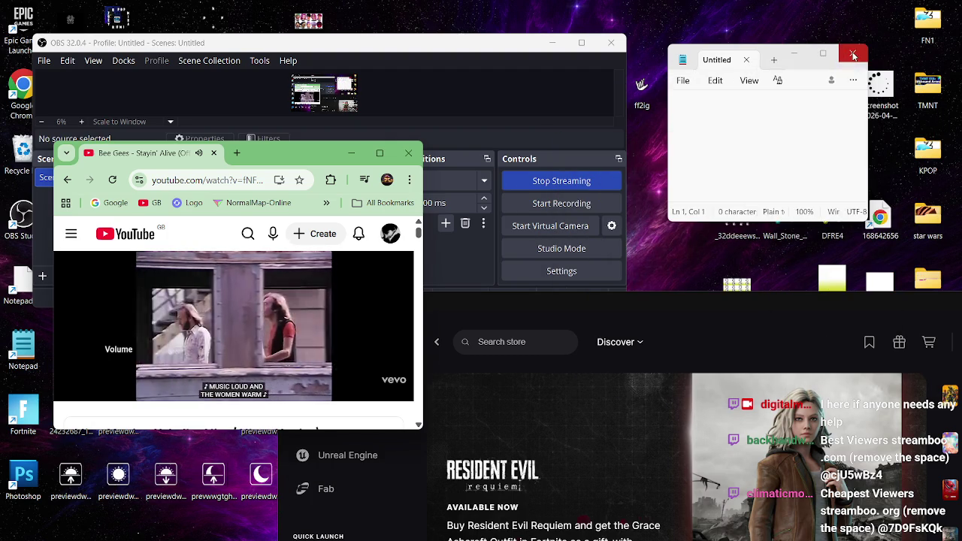
left_click(853, 55)
left_click(703, 316)
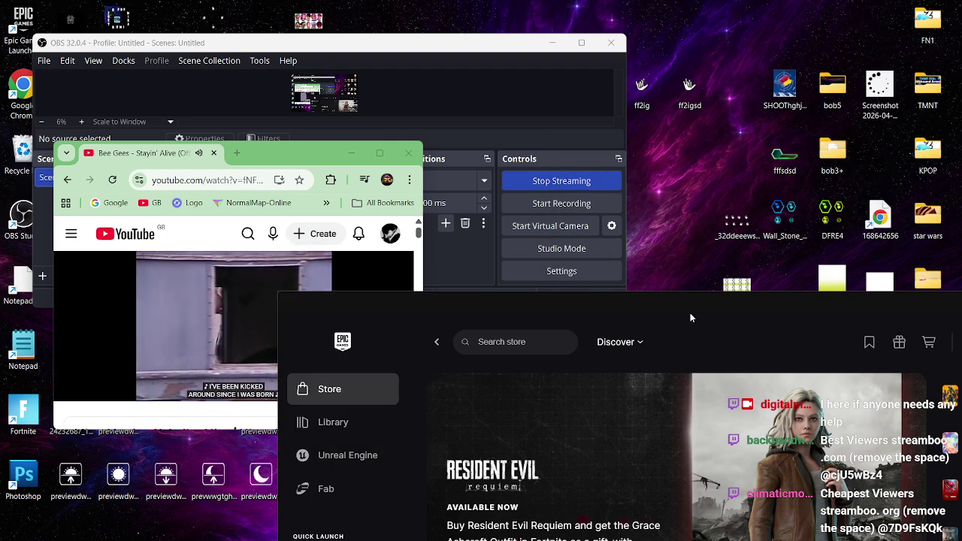
mouse_move(693, 313)
left_mouse_down()
mouse_move(615, 285)
mouse_move(556, 231)
left_mouse_up()
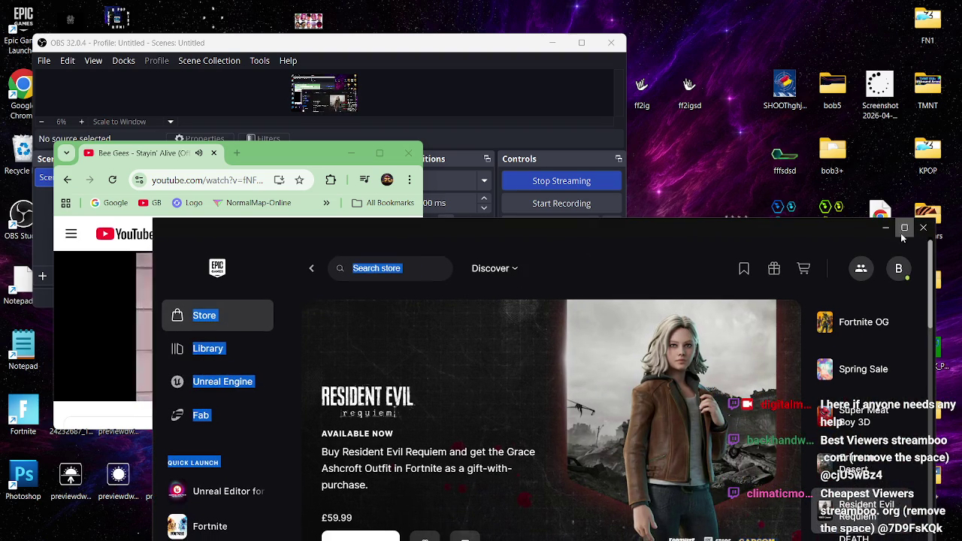
left_click(879, 224)
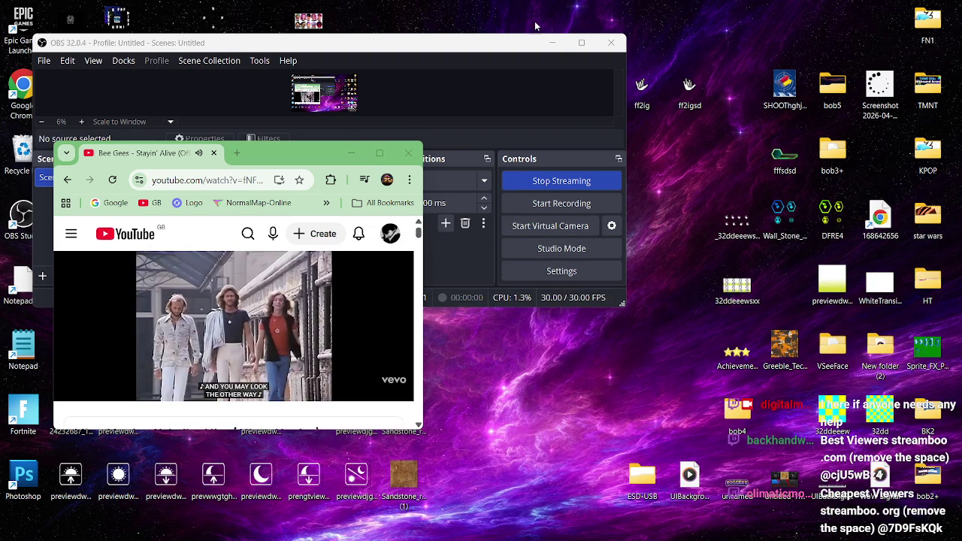
left_click(553, 42)
- Drag the Bee Gees YouTube window to the centre-right of the desktop
mouse_move(262, 157)
left_mouse_down()
mouse_move(608, 168)
mouse_move(769, 160)
mouse_move(792, 144)
left_mouse_up()
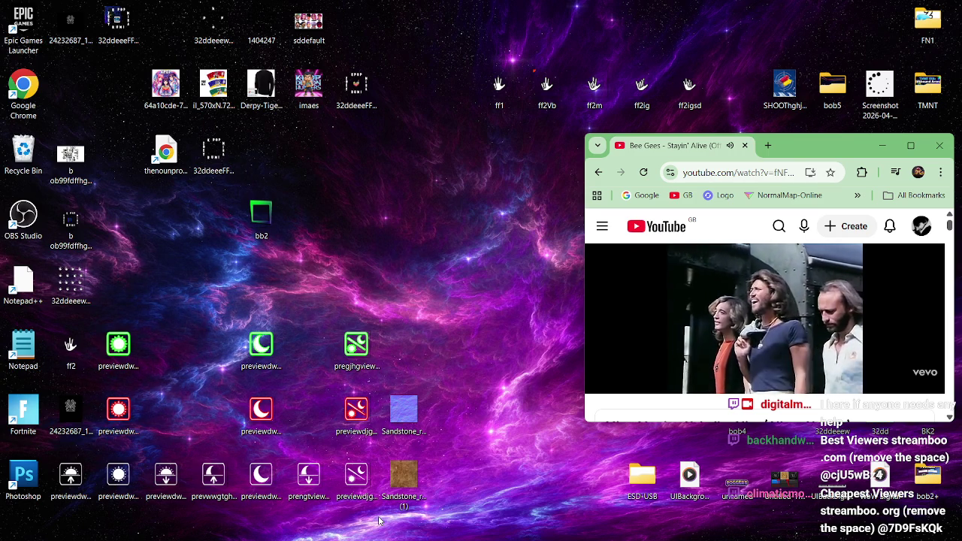
- Glance at the taskbar calendar and notifications, then dismiss them
mouse_move(381, 539)
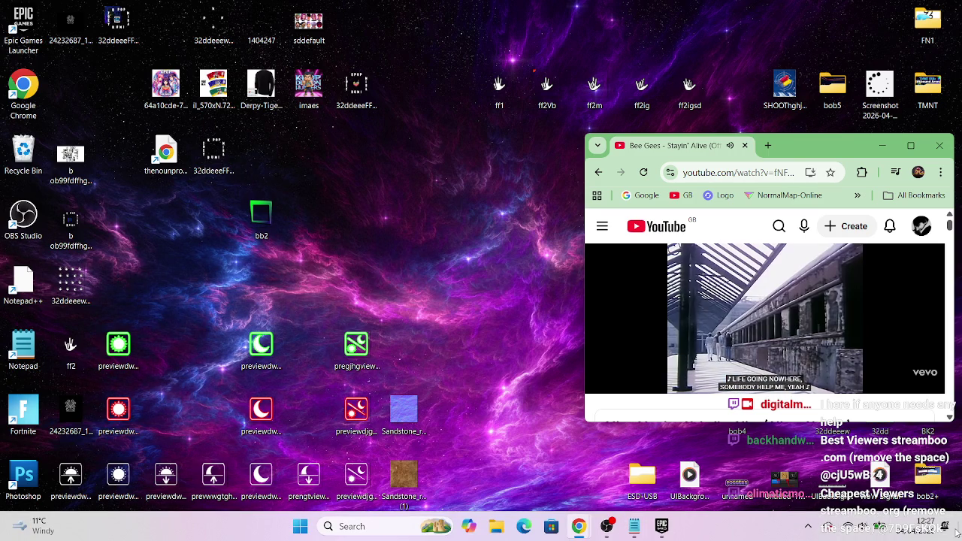
left_click(926, 527)
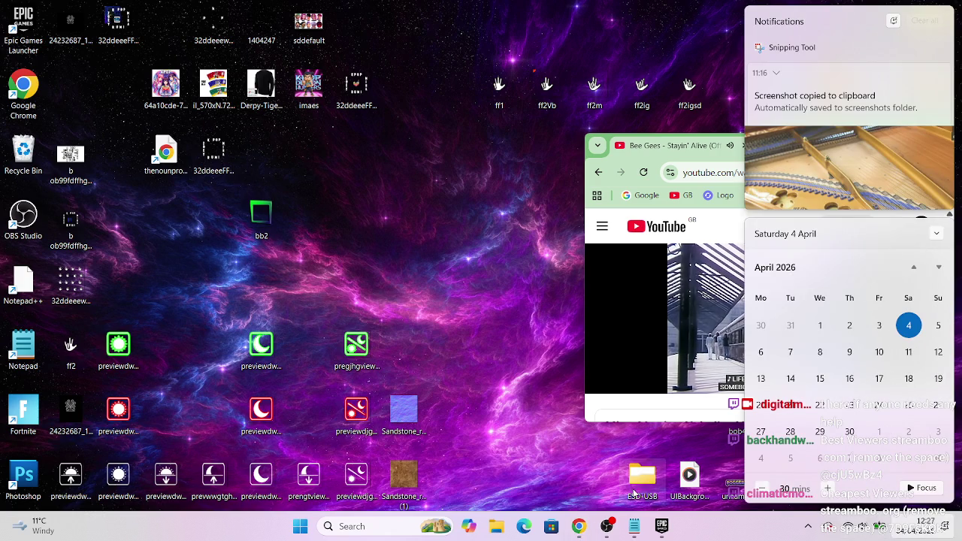
left_click(487, 424)
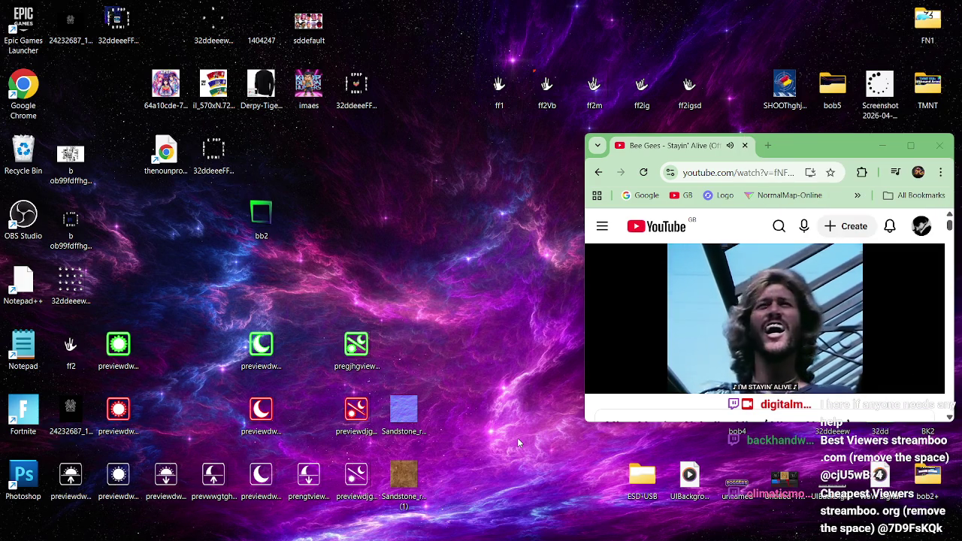
- Drag the Notepad++ desktop shortcut into the Recycle Bin
mouse_move(526, 538)
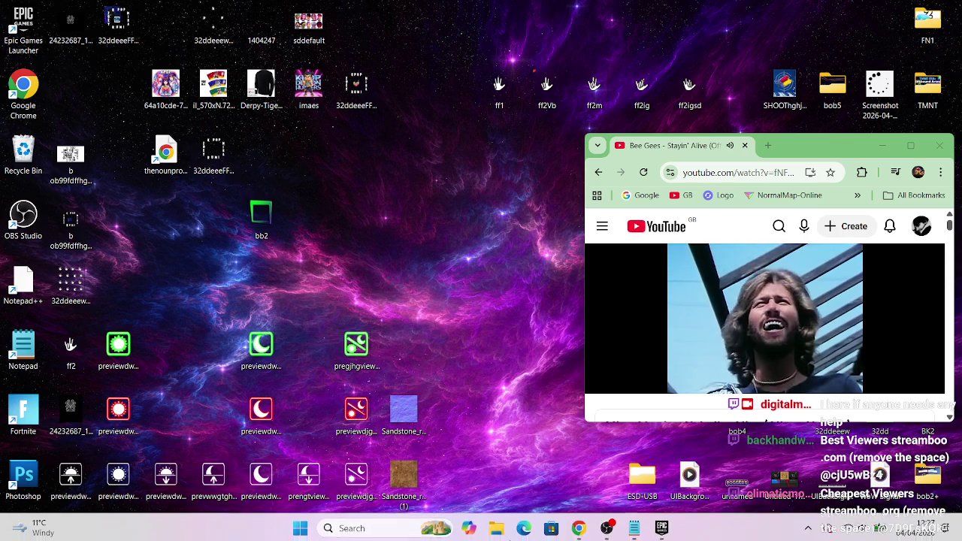
mouse_move(579, 526)
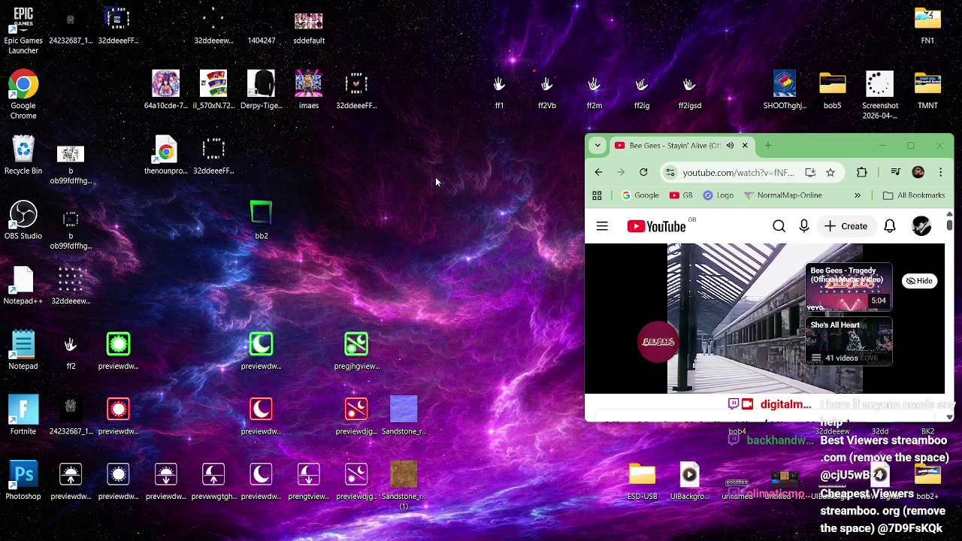
left_click_drag(30, 286, 18, 175)
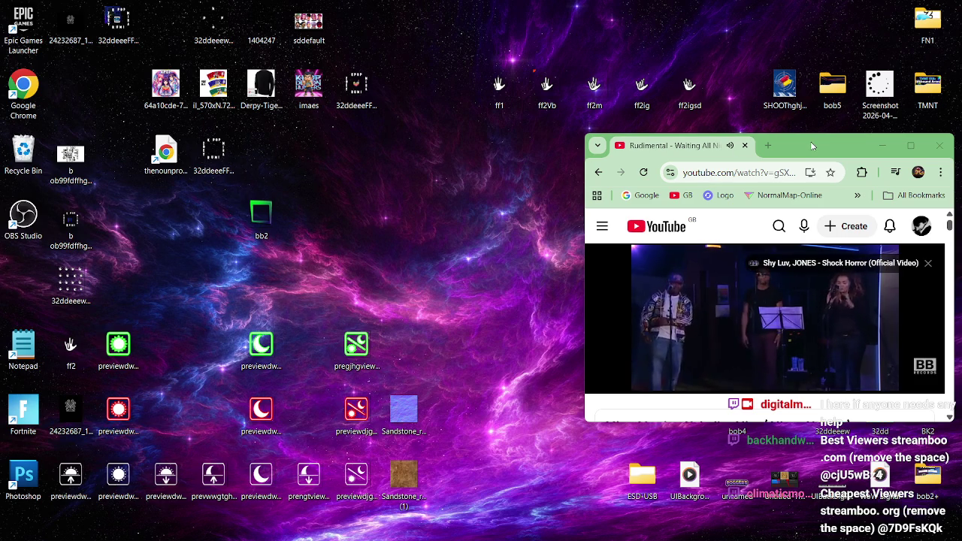
- Open youtube.com in a new maximized window and start the Metric 'Help I'm Alive' mix
left_click(773, 151)
mouse_move(709, 145)
left_mouse_down()
mouse_move(687, 163)
mouse_move(290, 158)
mouse_move(204, 98)
left_mouse_up()
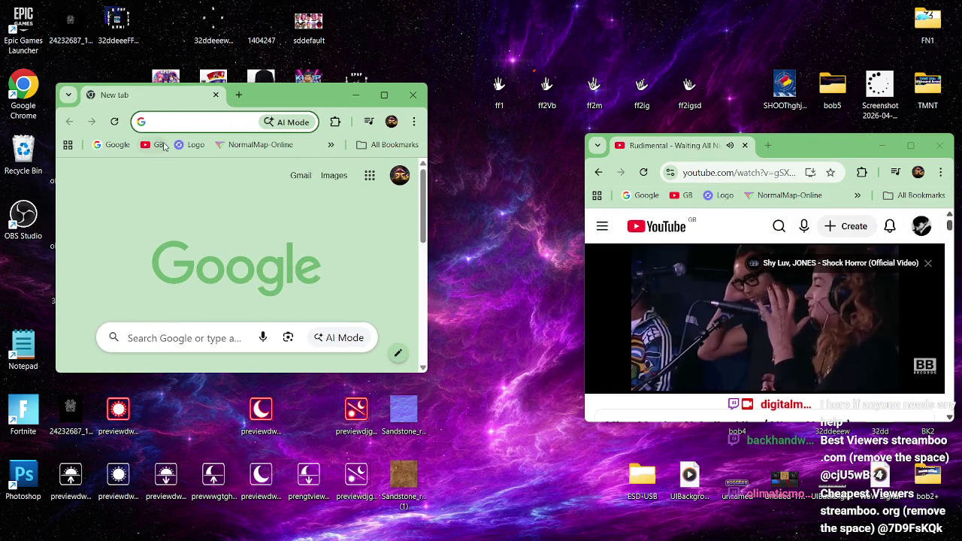
type("youtube.com")
key("Return")
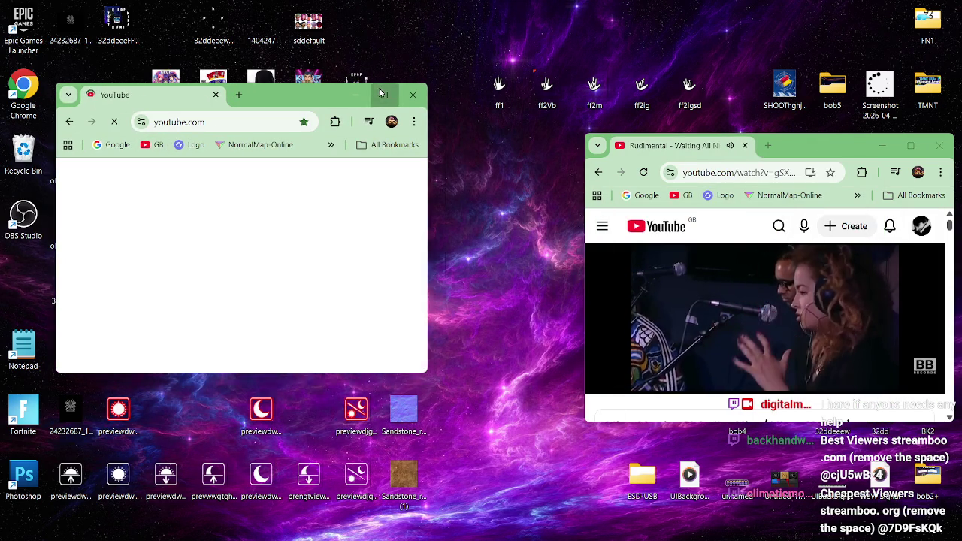
left_click(384, 95)
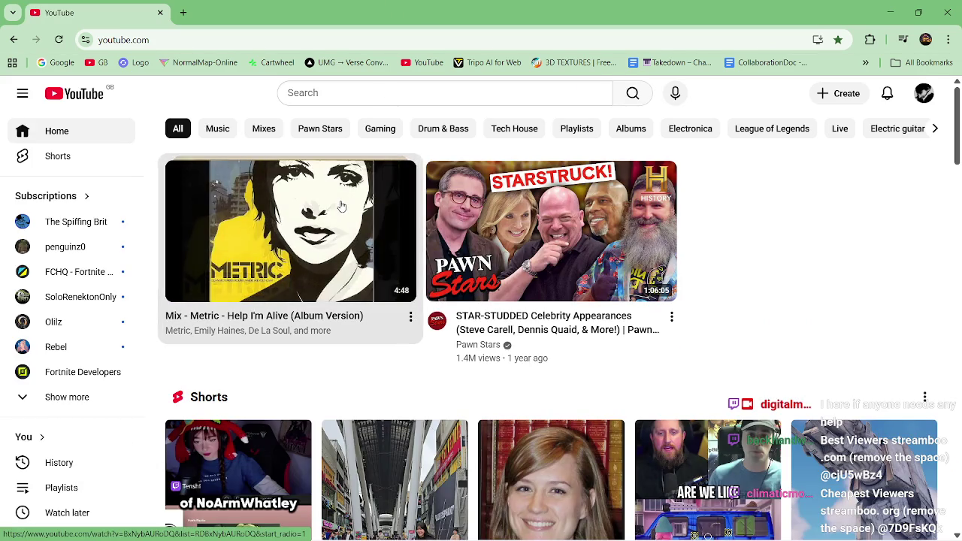
left_click(308, 242)
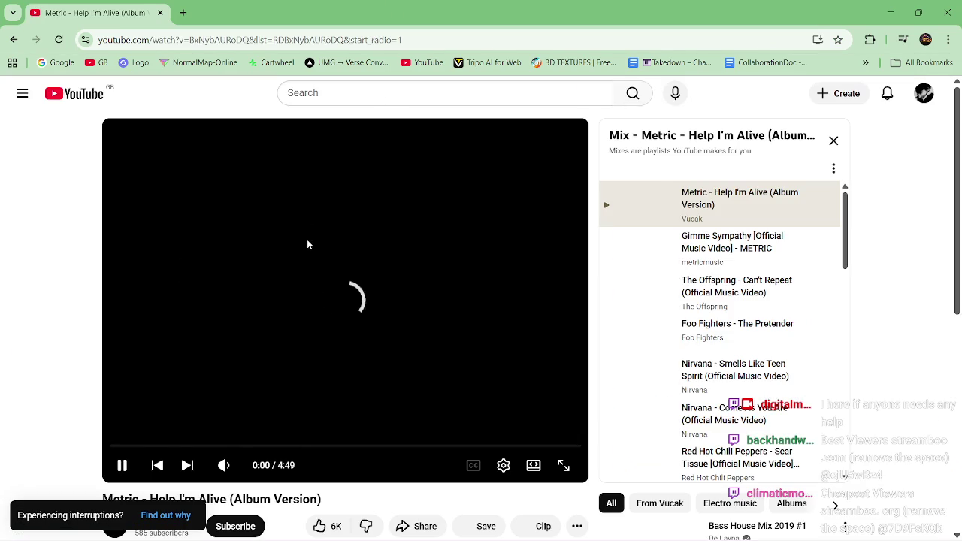
- Switch the mix to Lil Wayne's 'Lollipop', mute it, shrink the window leftward, and pause it
left_click(122, 468)
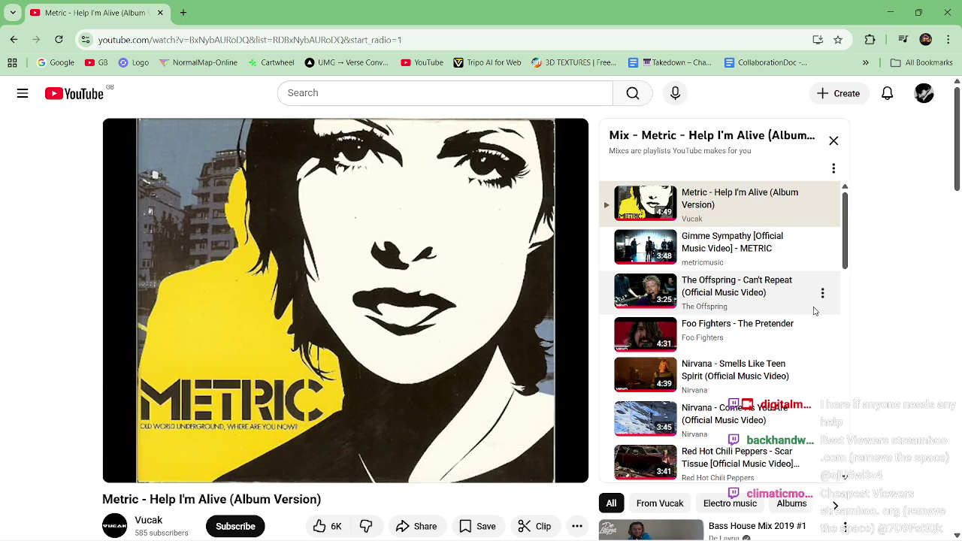
scroll(836, 313, "down", 2)
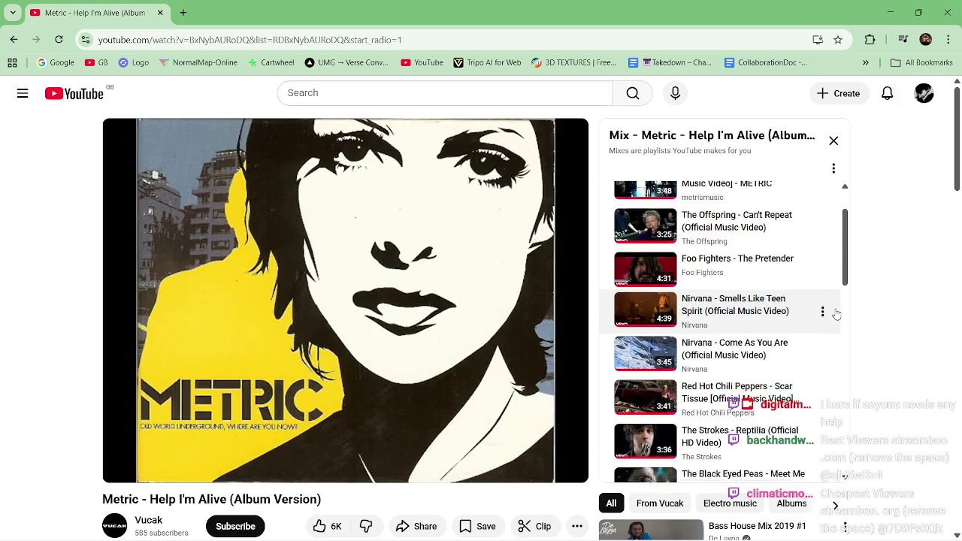
scroll(836, 314, "down", 4)
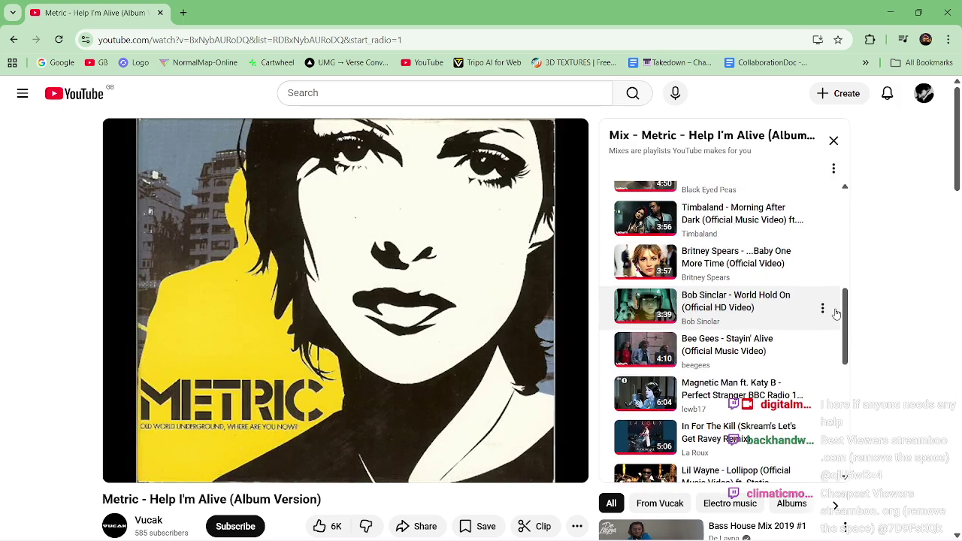
scroll(836, 314, "down", 1)
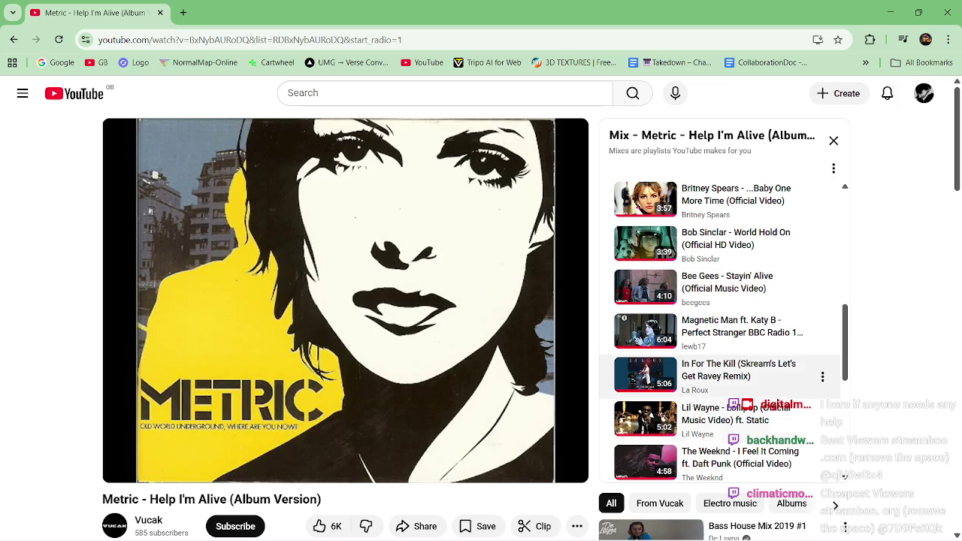
left_click(773, 422)
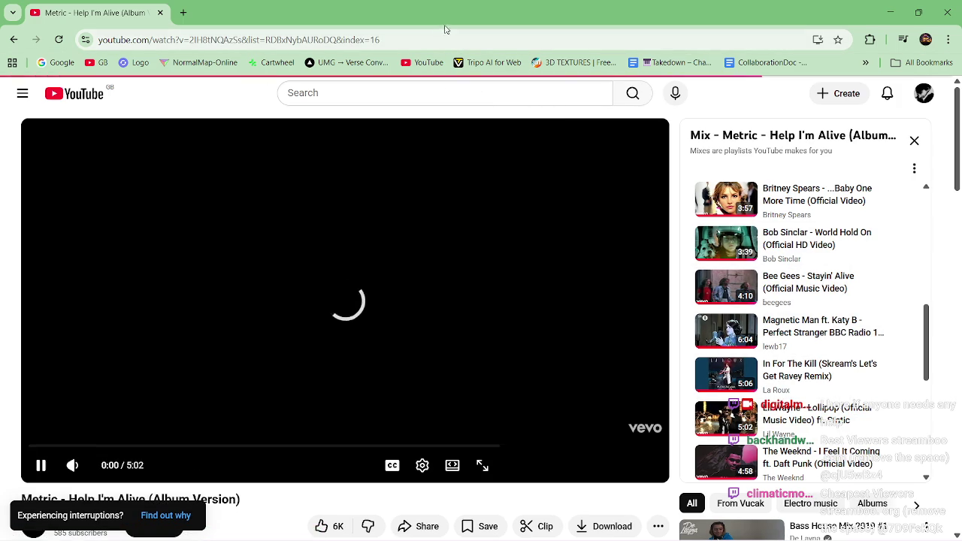
left_click(143, 465)
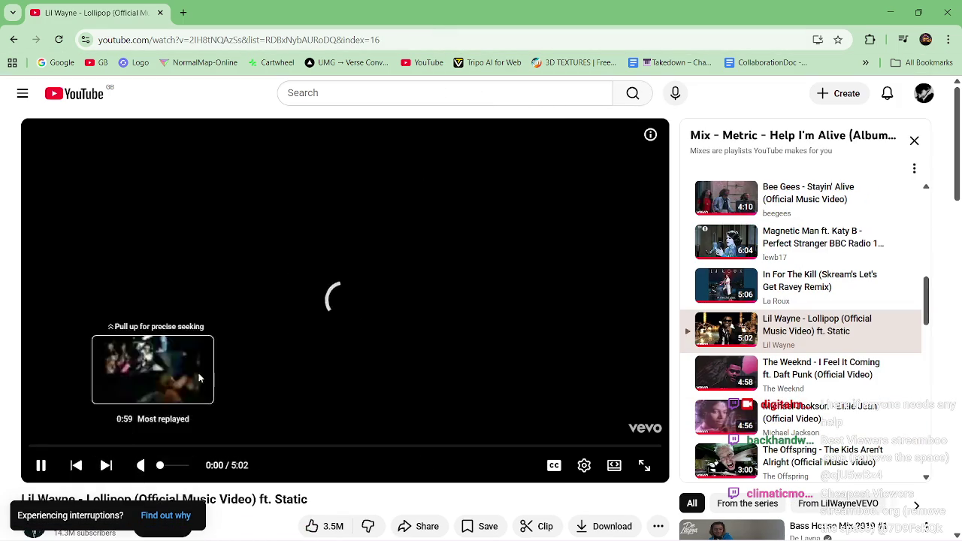
left_click_drag(359, 4, 222, 109)
left_click(105, 339)
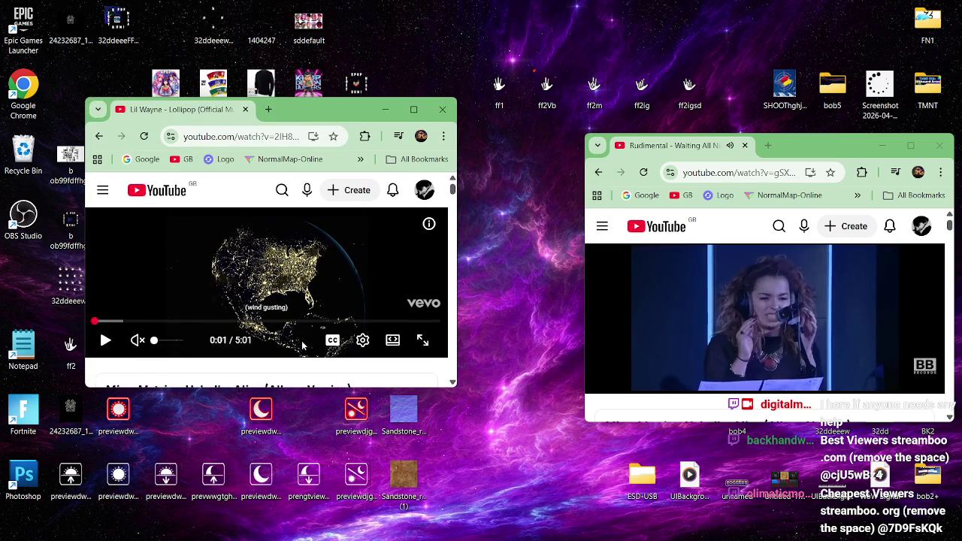
left_click(510, 456)
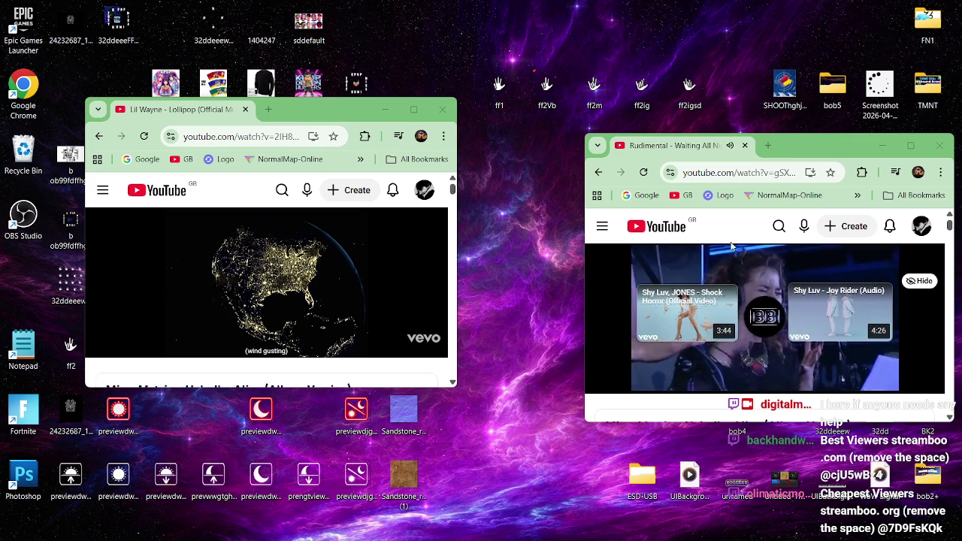
- Voice-search Google for 'I'll be back on track' in a new window
left_click(770, 149)
mouse_move(773, 155)
left_mouse_down()
mouse_move(400, 325)
mouse_move(284, 245)
left_mouse_up()
left_click(409, 483)
type("my third coffee hopefully")
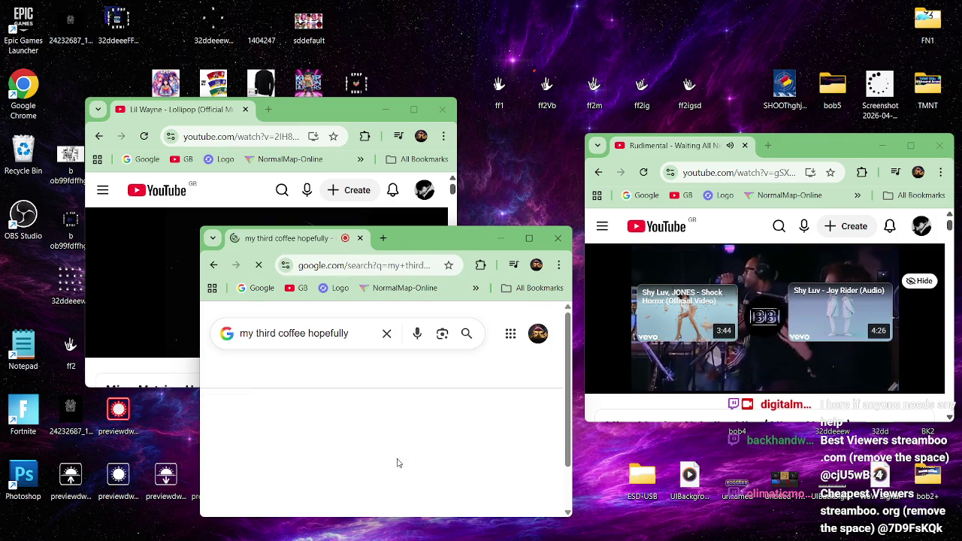
left_click(417, 335)
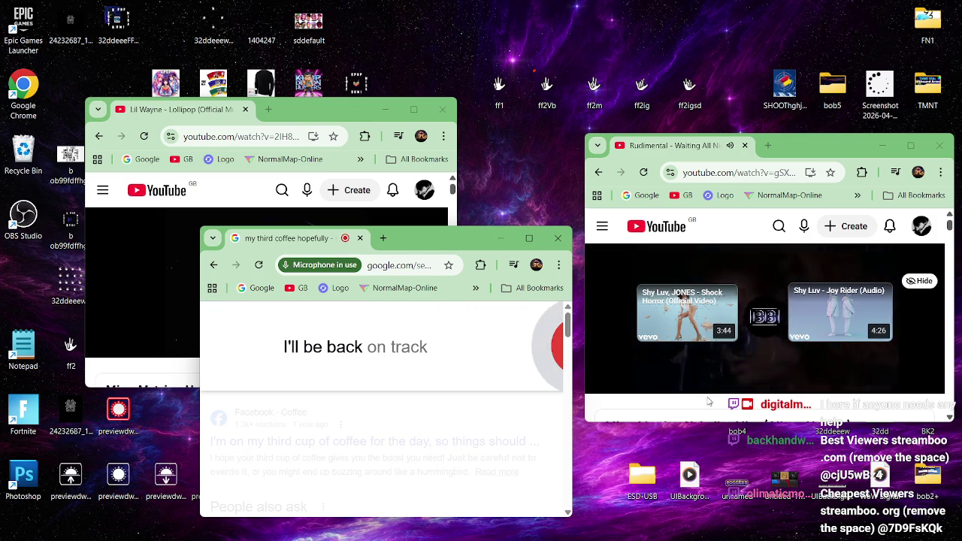
- Resume the Lollipop video with sound and close the Rudimental video window
mouse_move(606, 382)
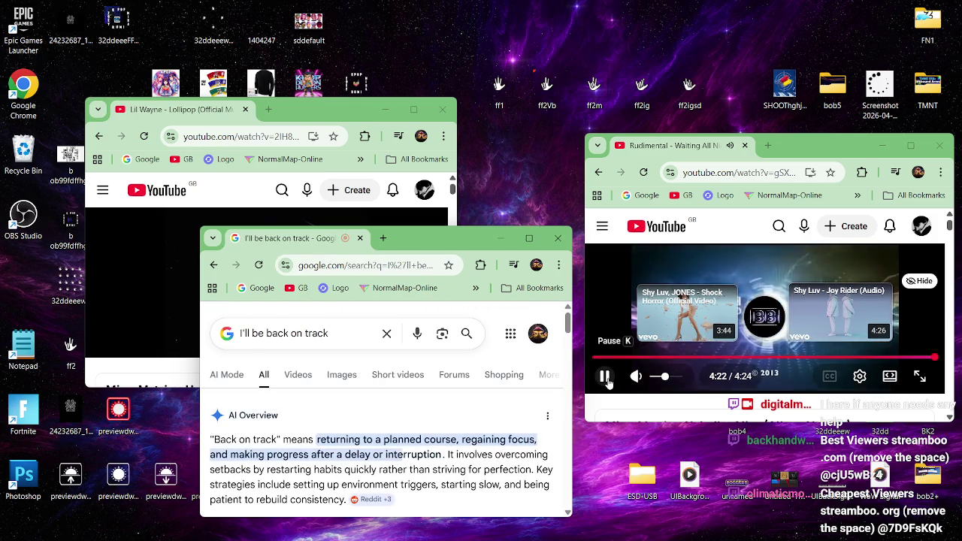
left_click(606, 382)
left_click(339, 110)
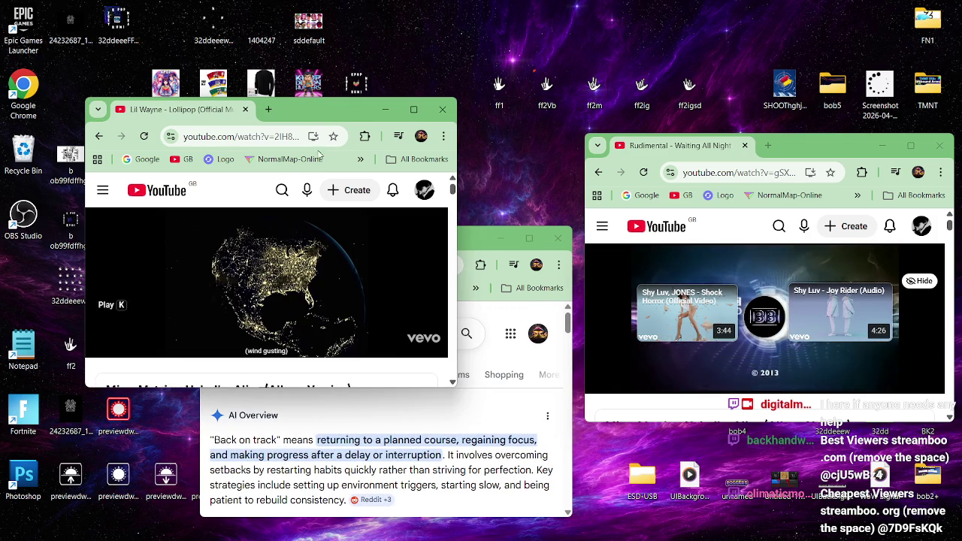
left_click(104, 342)
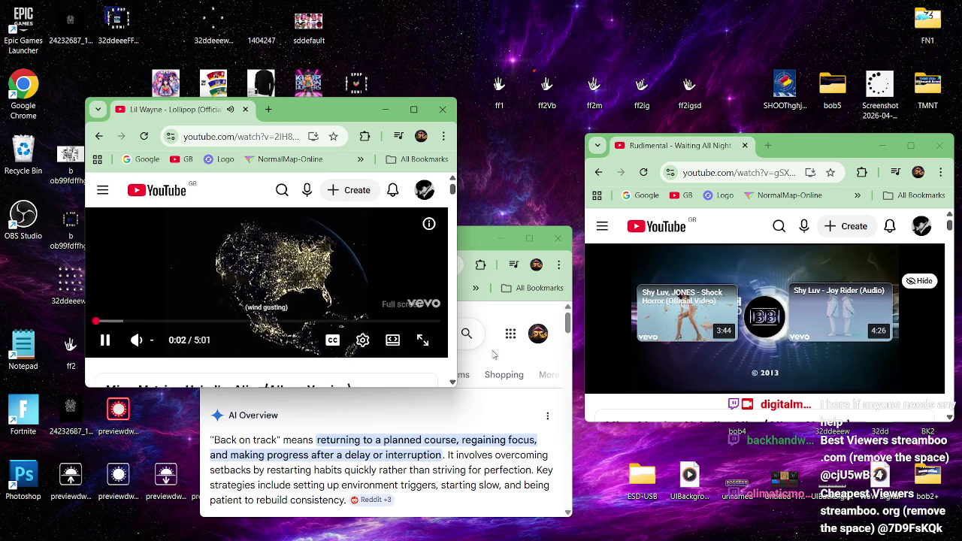
left_click(940, 145)
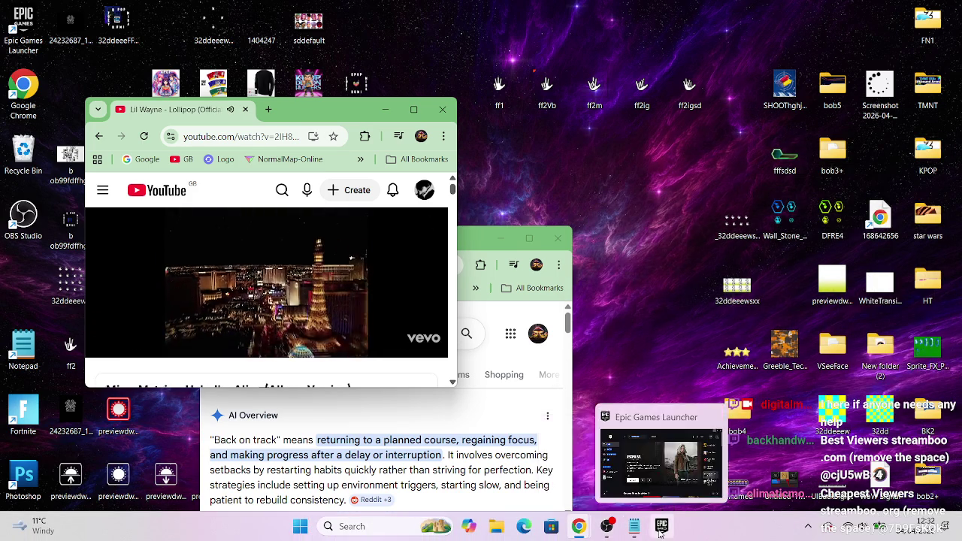
- Launch Unreal Editor for Fortnite from the Epic Games Launcher, then minimise the launcher and Google results
left_click(661, 526)
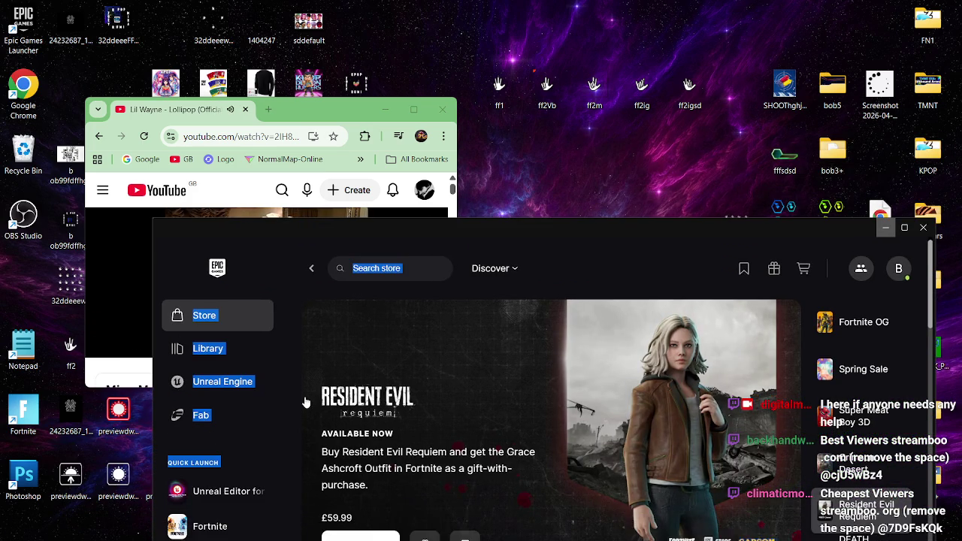
mouse_move(252, 487)
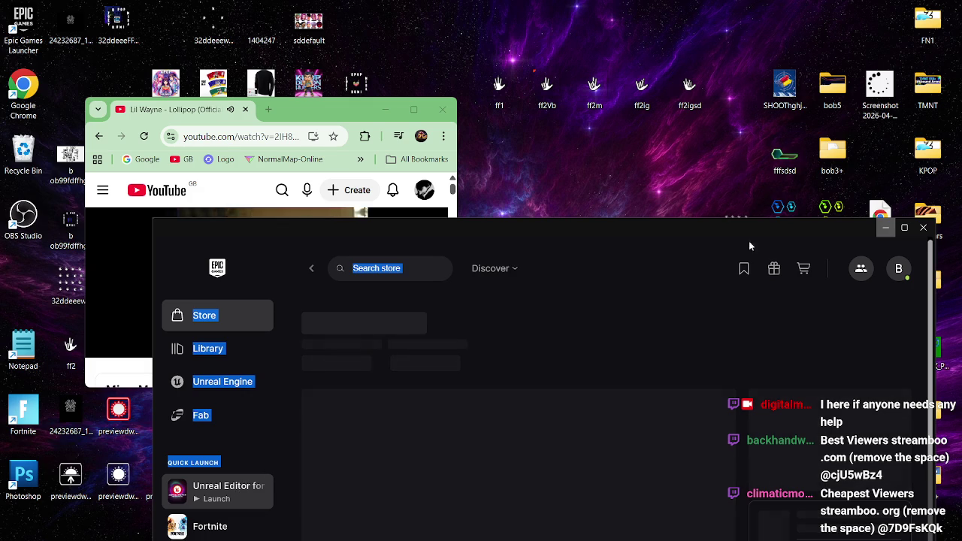
left_click(887, 228)
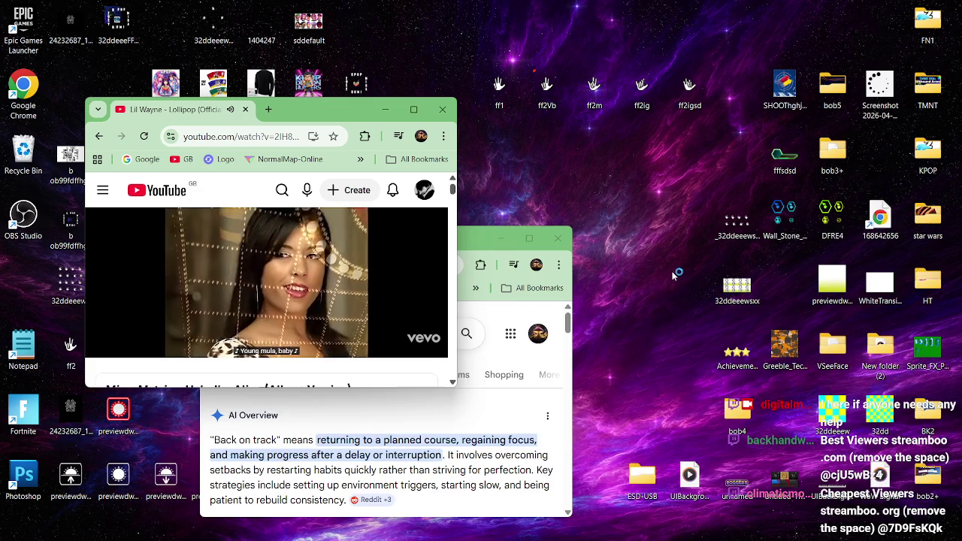
left_click(497, 242)
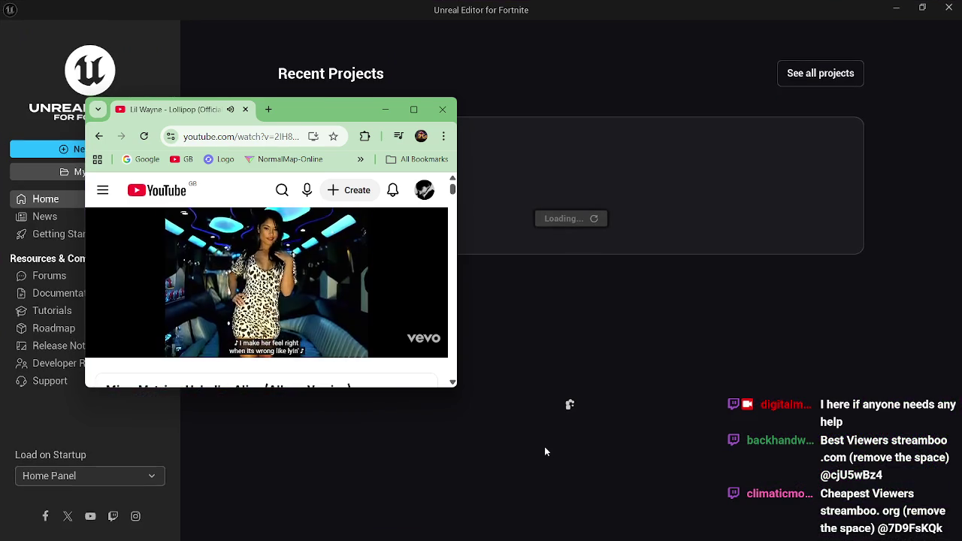
- Bring OBS to the front from the taskbar while KPopDemonTime loads
key("super")
left_click(606, 527)
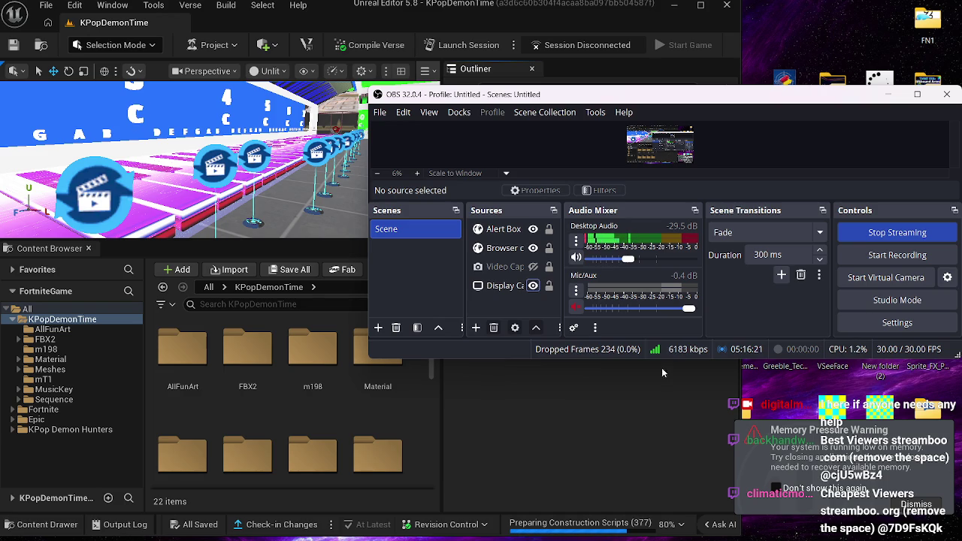
- Minimise OBS, turn off the memory warning, and place the editor right and the YouTube window lower left
left_click(888, 94)
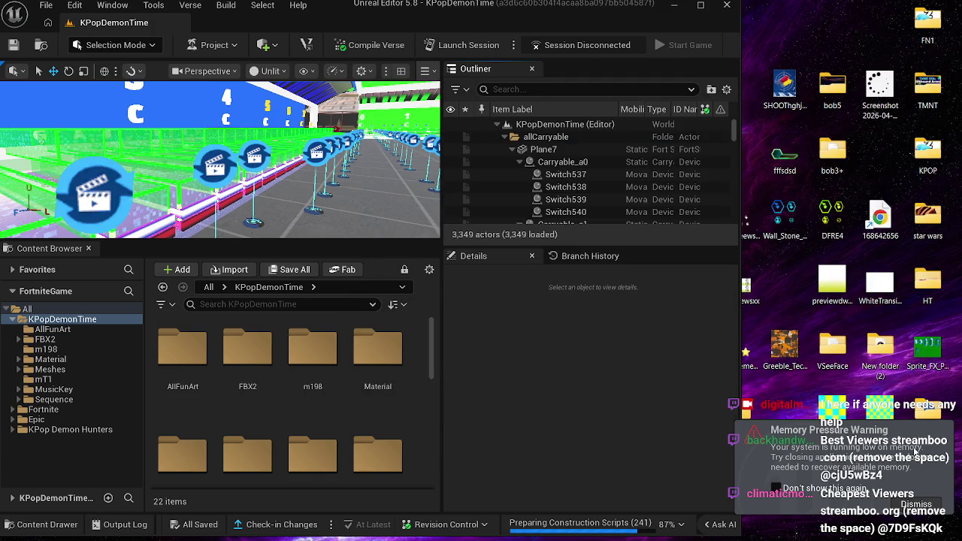
left_click(811, 488)
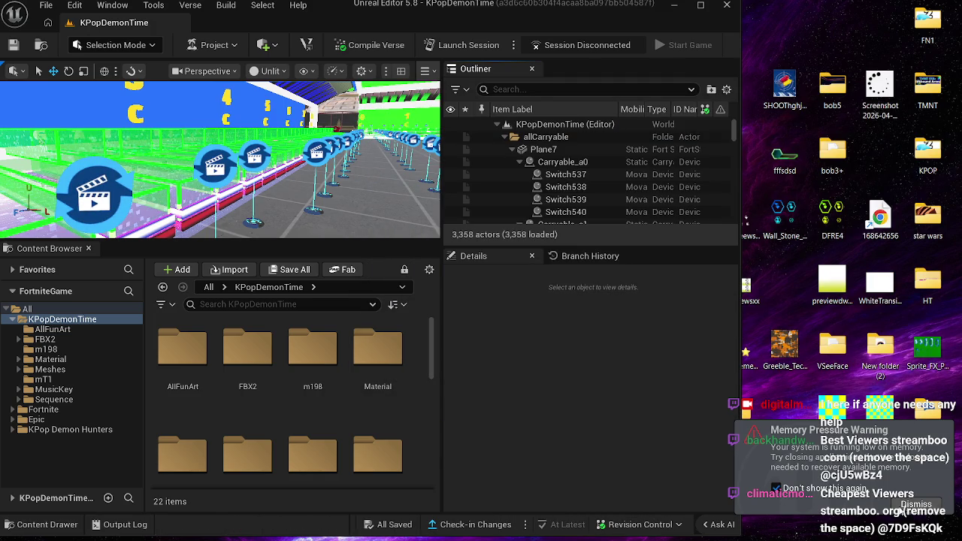
mouse_move(336, 5)
left_mouse_down()
mouse_move(402, 34)
mouse_move(563, 46)
mouse_move(615, 27)
left_mouse_up()
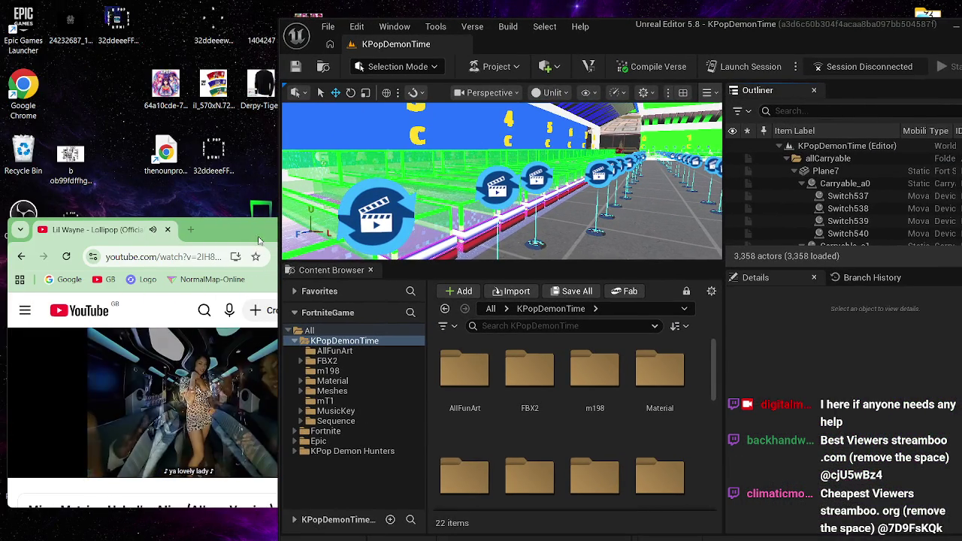
left_click_drag(227, 245, 187, 249)
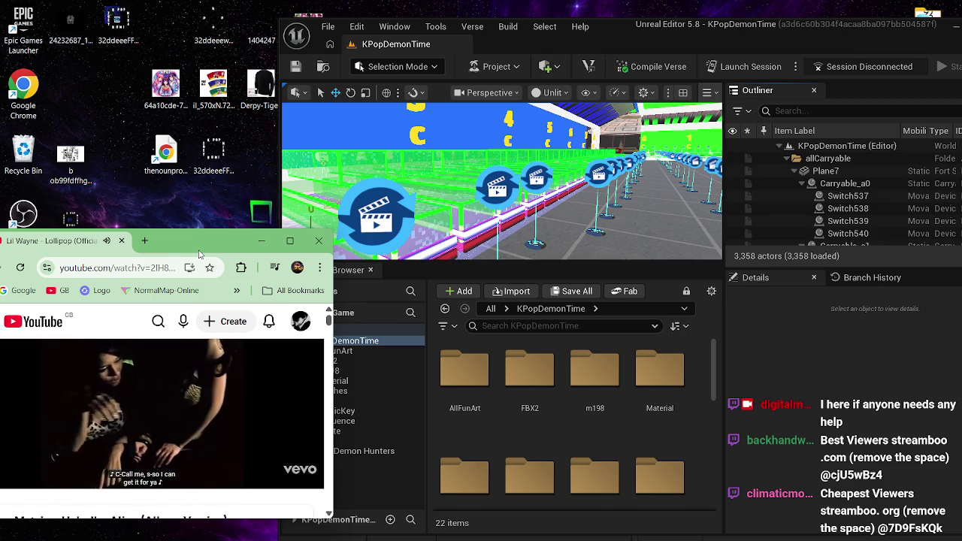
left_click_drag(201, 249, 164, 239)
- Select all 392 Mutator Zone actors via Mutator Zone143, hide them, and move toward the piano floor
left_click(579, 85)
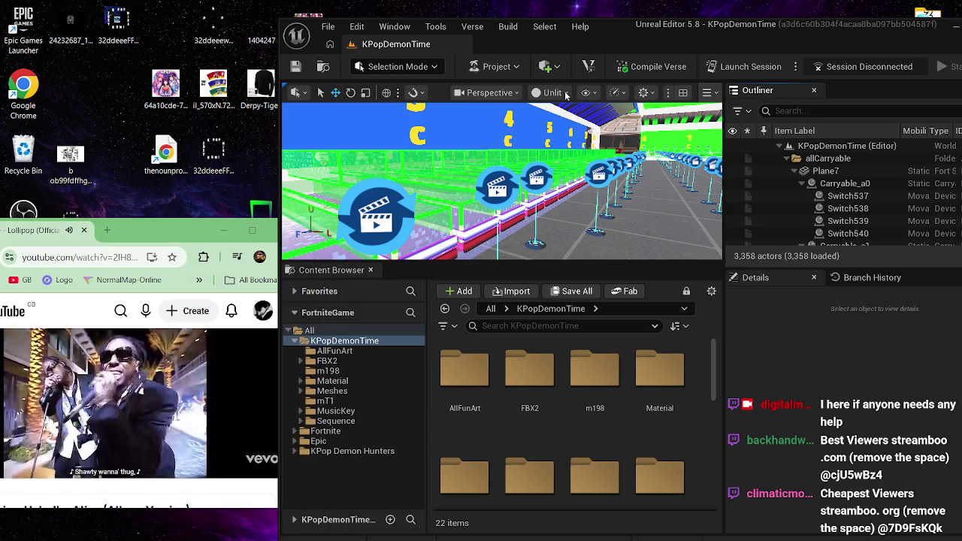
left_click(384, 203)
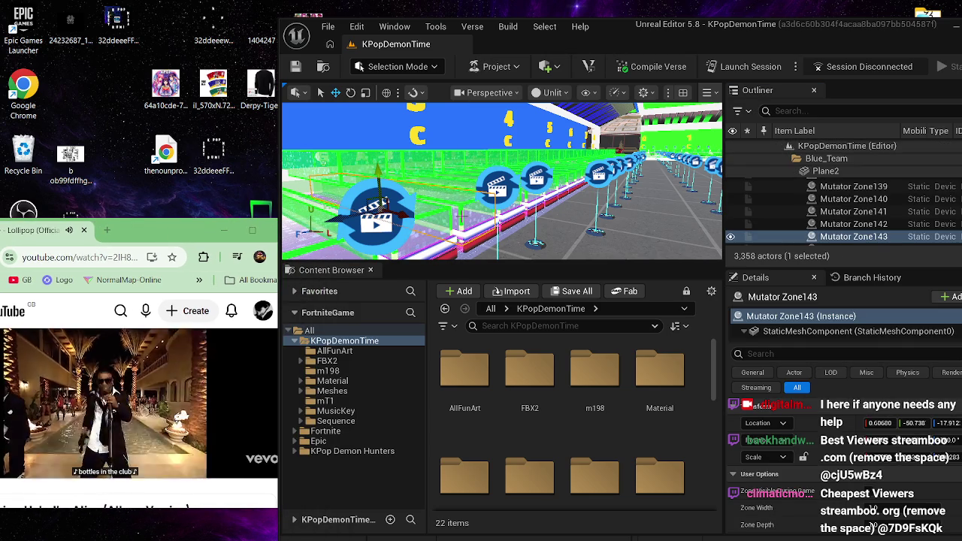
key("ctrl+shift+a")
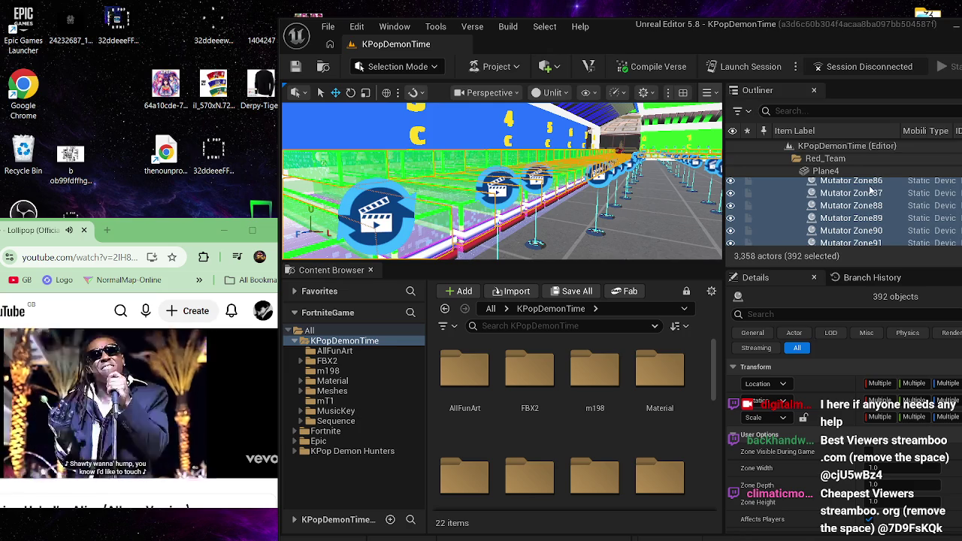
left_click(731, 210)
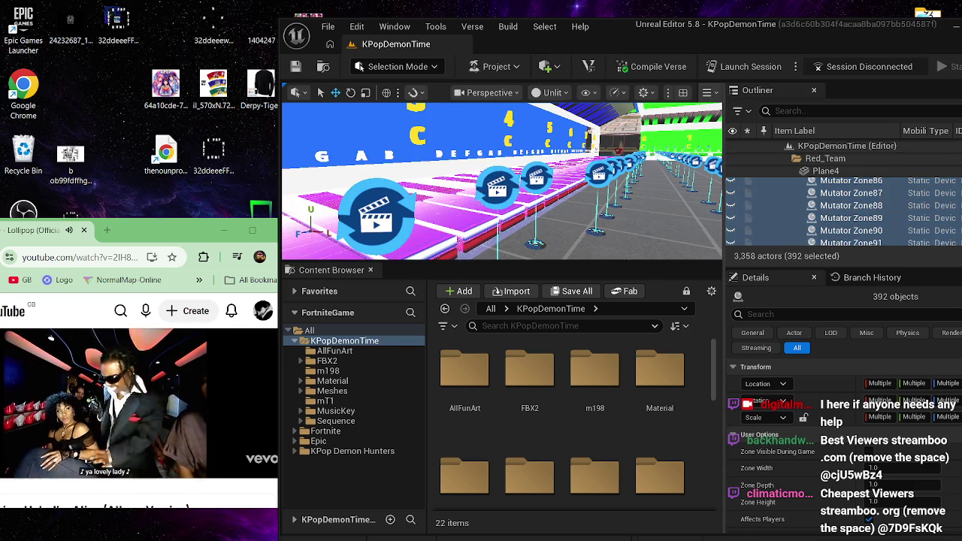
key("Up")
key("Up")
key("Up")
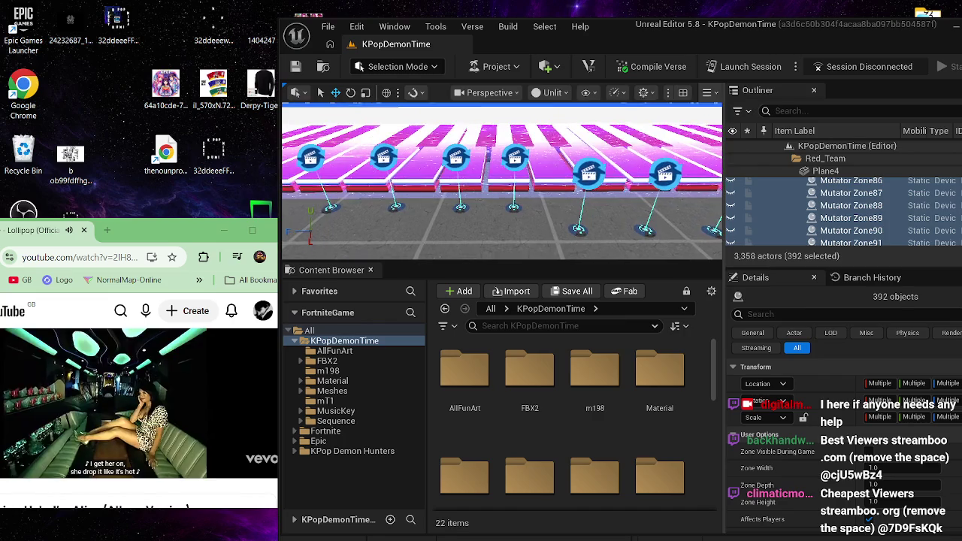
- Open Sequence > pt1 > BlueSe1 > ww1, scroll down to BSeq0037–BSeq0038, then maximise the YouTube window
scroll(590, 368, "down", 2)
left_click(656, 378)
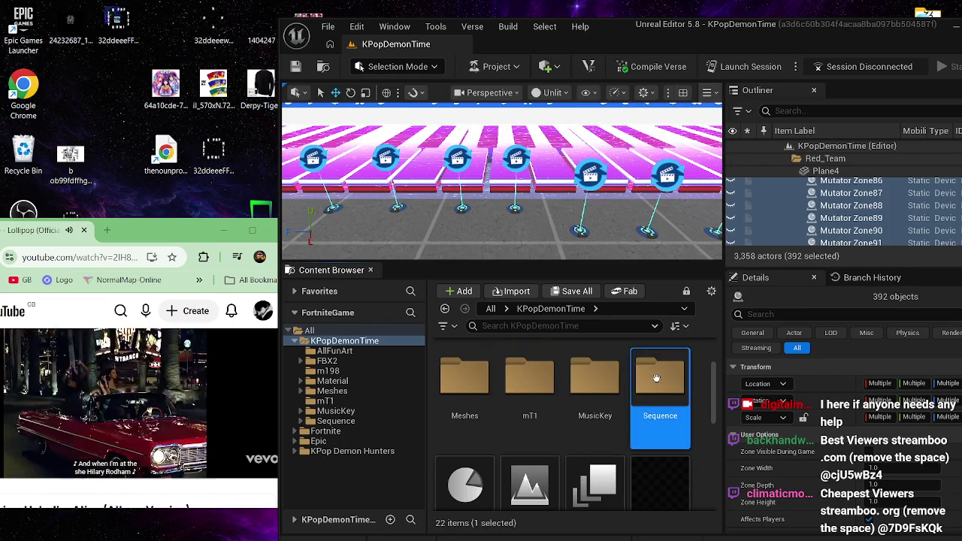
double_click(656, 378)
double_click(473, 375)
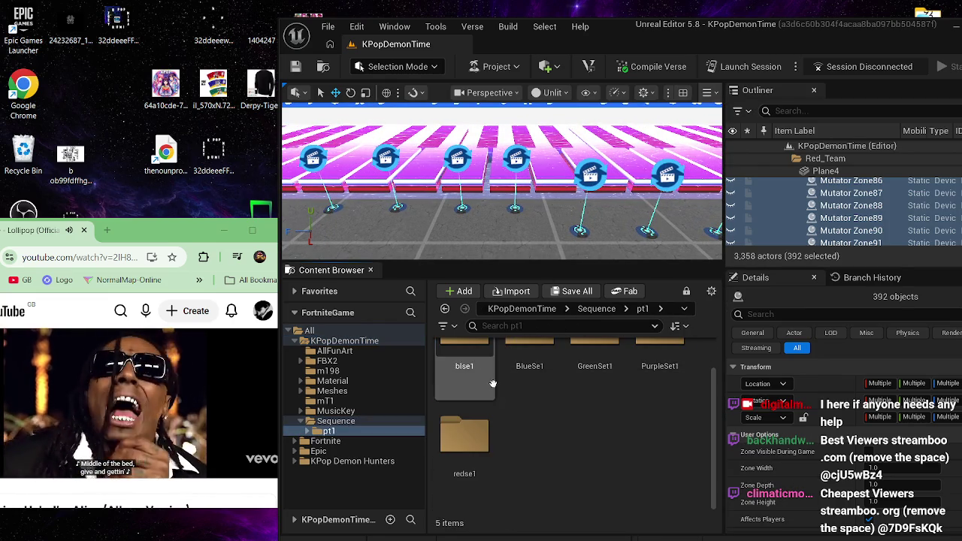
scroll(568, 444, "up", 1)
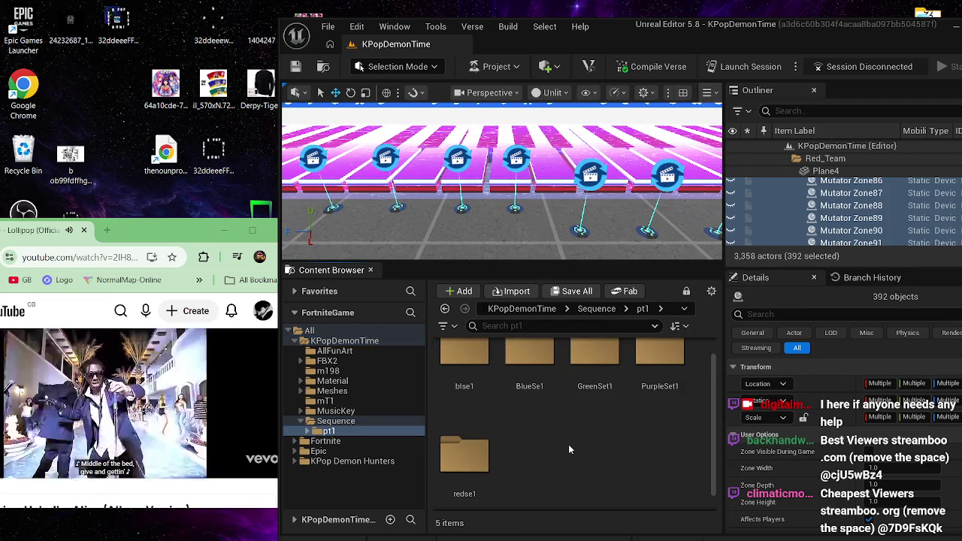
double_click(528, 380)
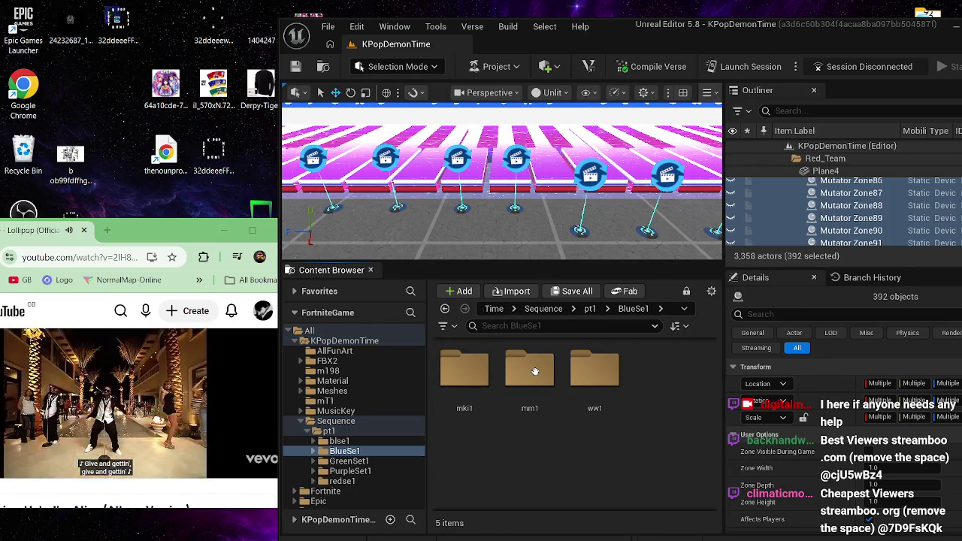
left_click(595, 413)
double_click(595, 415)
scroll(651, 404, "down", 3)
scroll(651, 404, "down", 8)
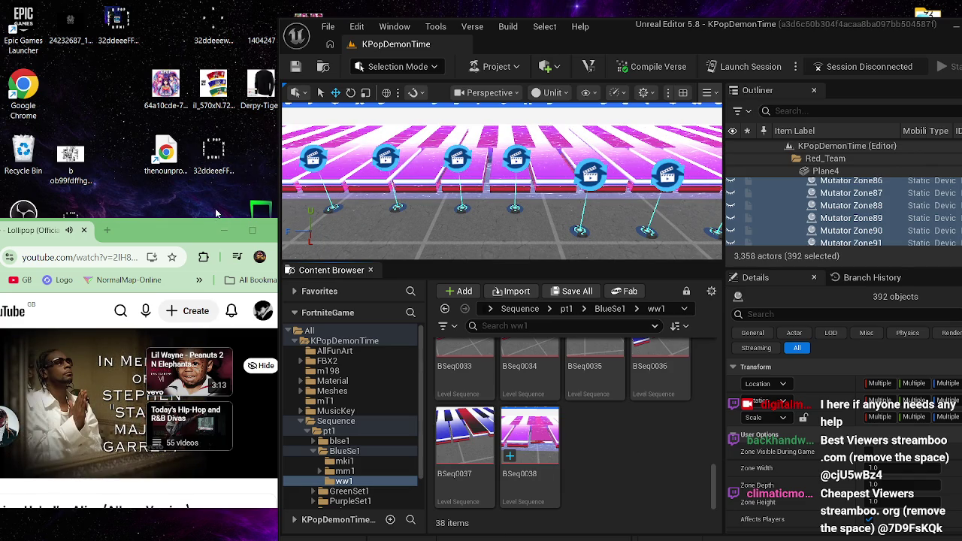
left_click(253, 230)
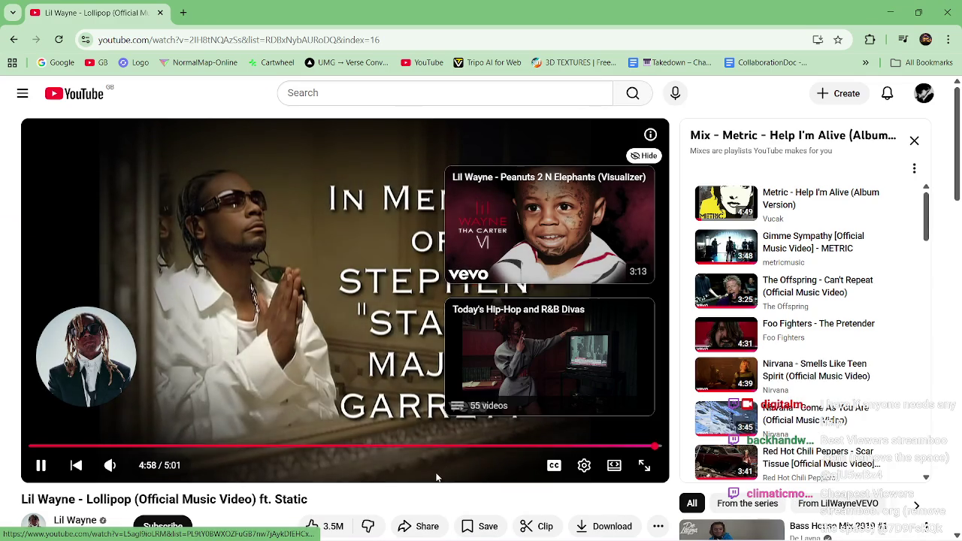
- Play 'Bee Gees - Stayin' Alive' from the YouTube mix and restore the browser to a small window
scroll(837, 367, "down", 3)
scroll(837, 367, "down", 2)
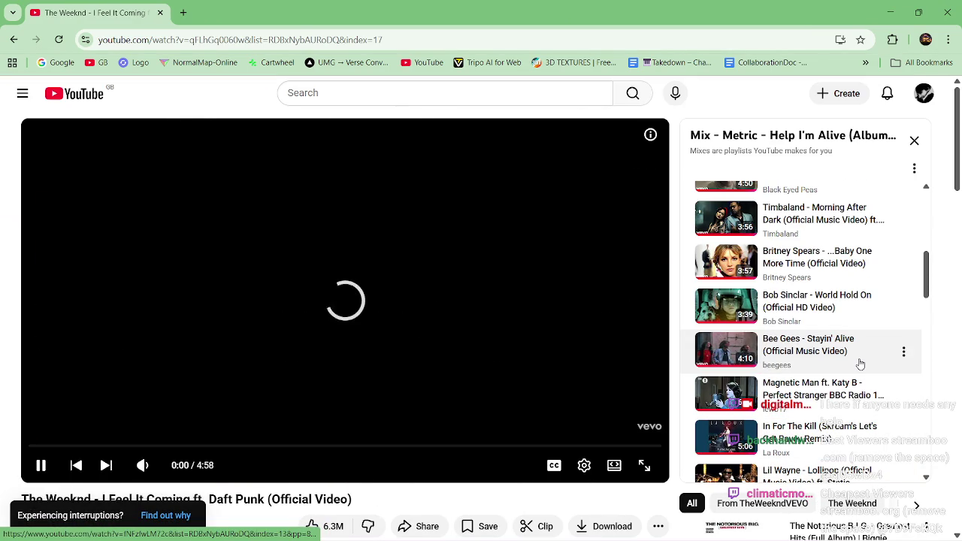
left_click(858, 366)
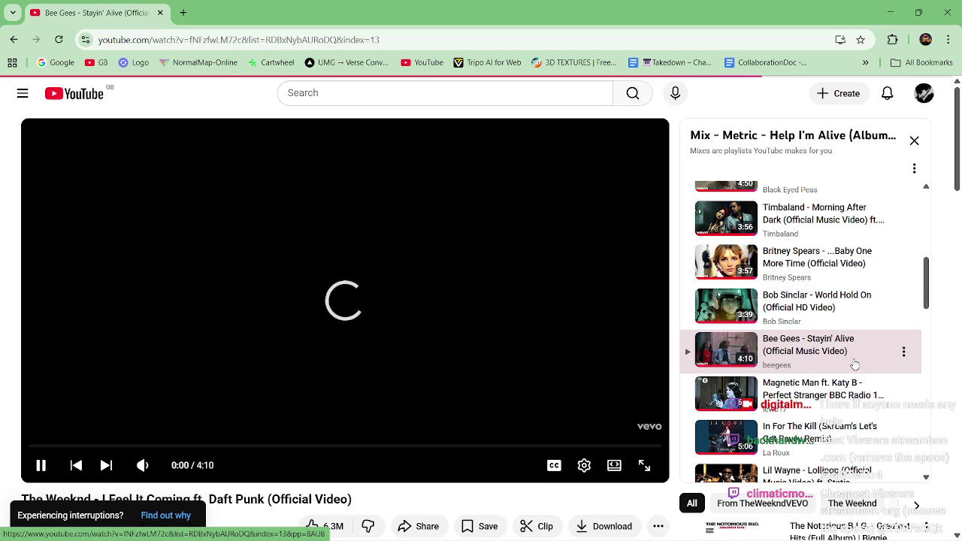
left_click(918, 12)
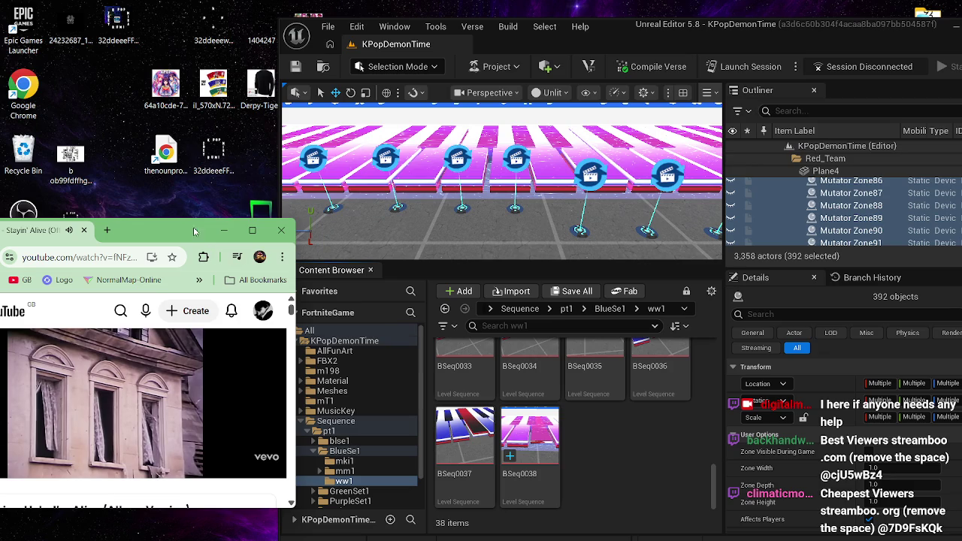
left_click(203, 204)
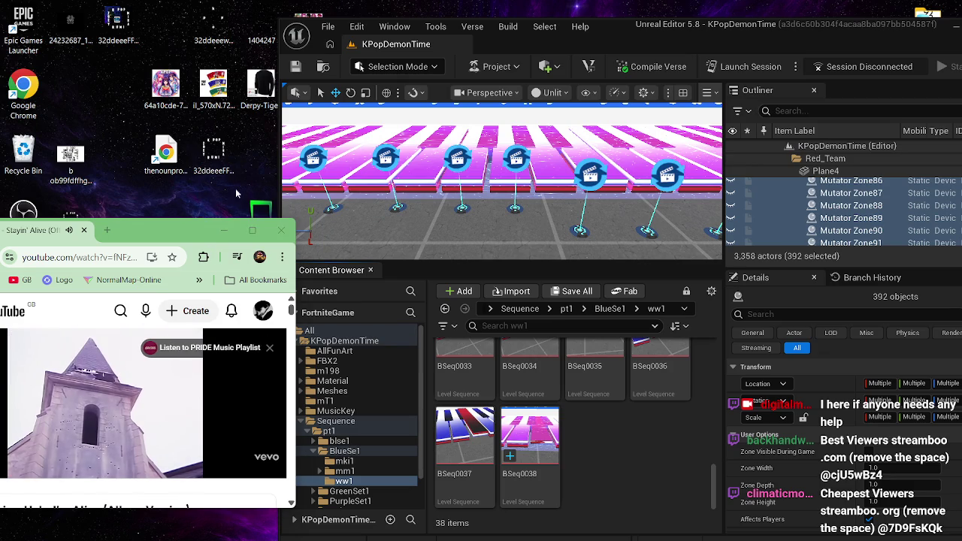
- Minimise the editor, move YouTube right, launch Photoshop CS5, and drag bb2 into the KPOP document
left_click(957, 34)
left_click(955, 31)
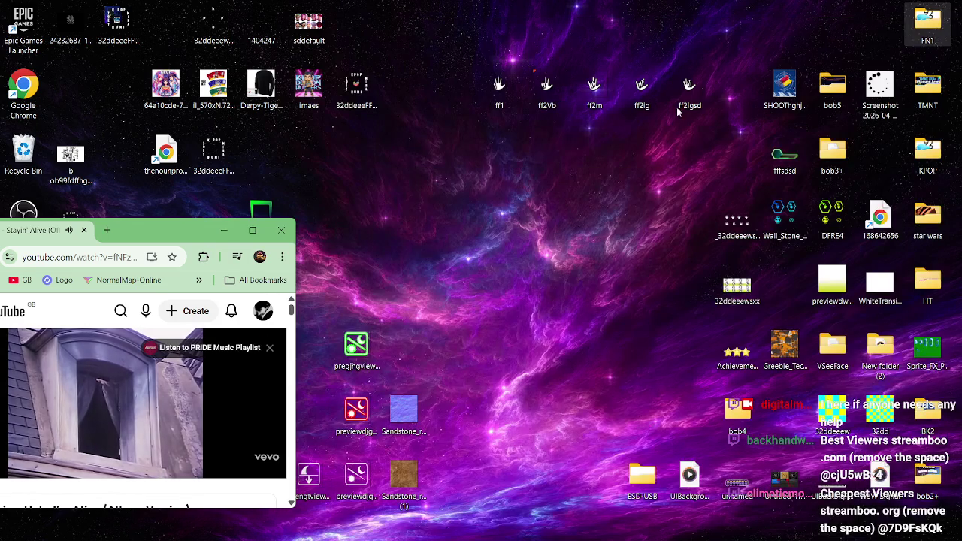
mouse_move(188, 230)
left_mouse_down()
mouse_move(827, 143)
mouse_move(871, 59)
left_mouse_up()
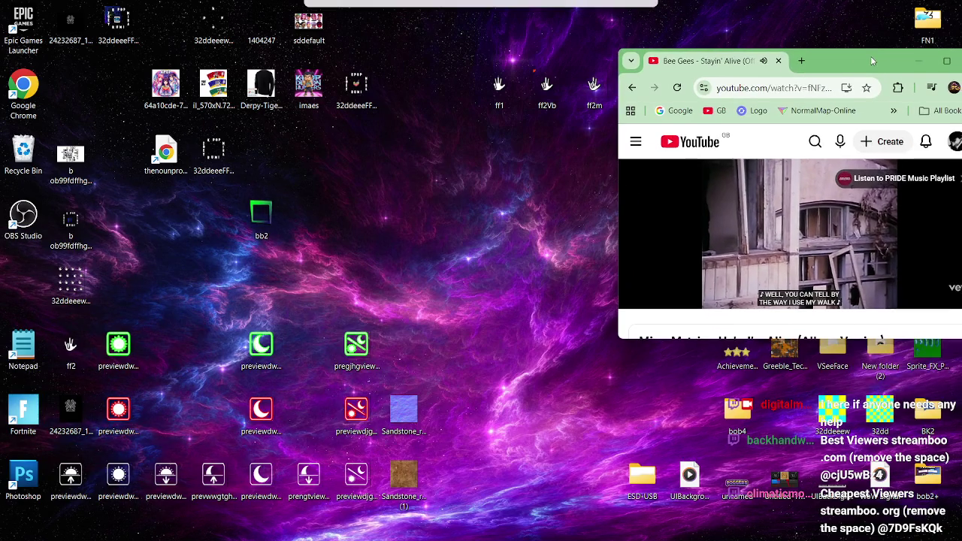
double_click(16, 475)
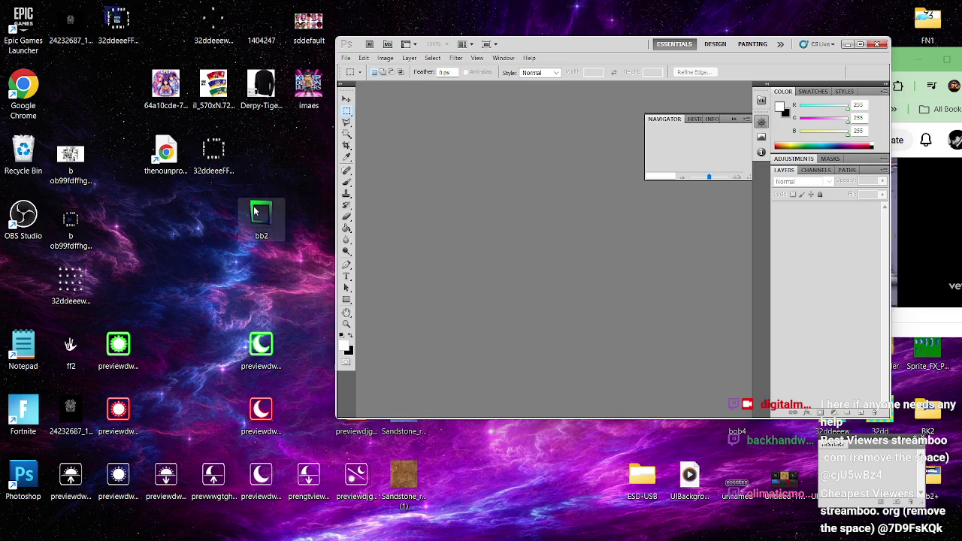
left_click_drag(255, 213, 556, 257)
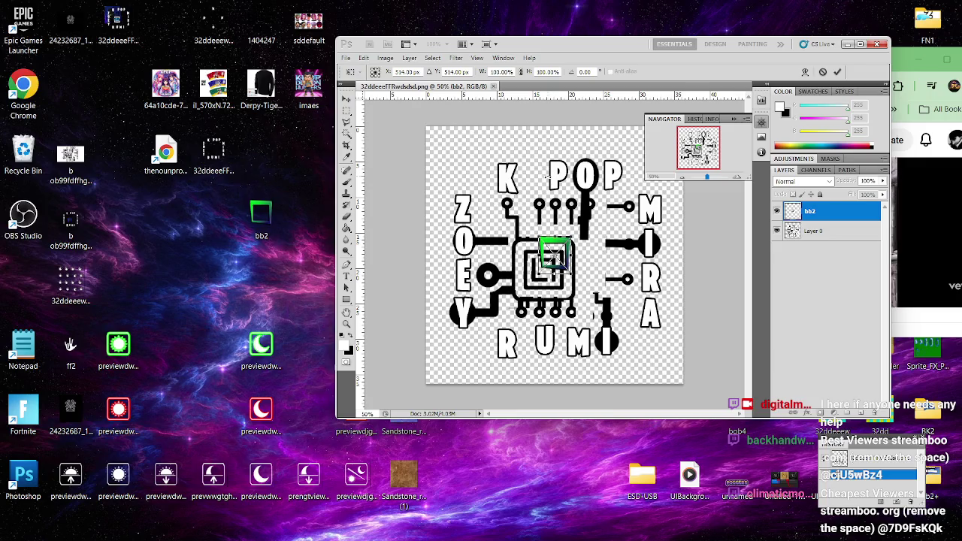
- Open bb2.png as its own document instead of placing it, zoomed to about 349%
key("Escape")
left_click_drag(260, 218, 539, 69)
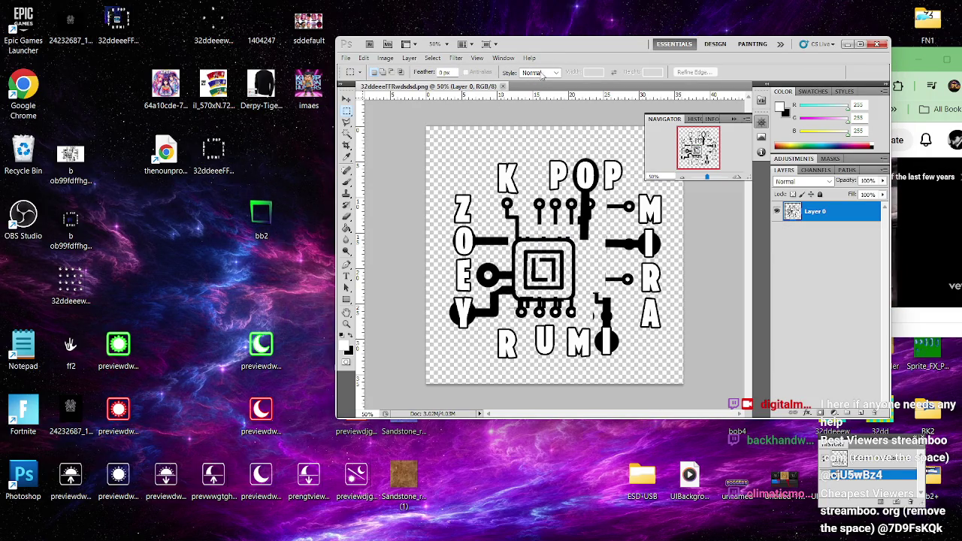
mouse_move(261, 215)
left_mouse_down()
mouse_move(481, 98)
mouse_move(545, 76)
mouse_move(434, 53)
mouse_move(284, 54)
left_mouse_up()
left_click_drag(433, 182, 440, 182)
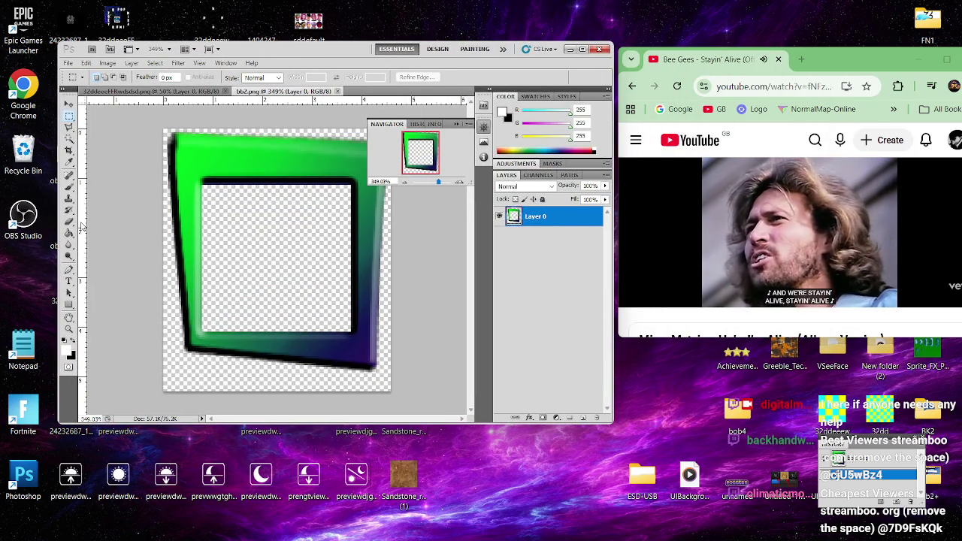
- Paint black dots at the frame's bottom-right and top-left corners, then select the whole image
left_click(69, 222)
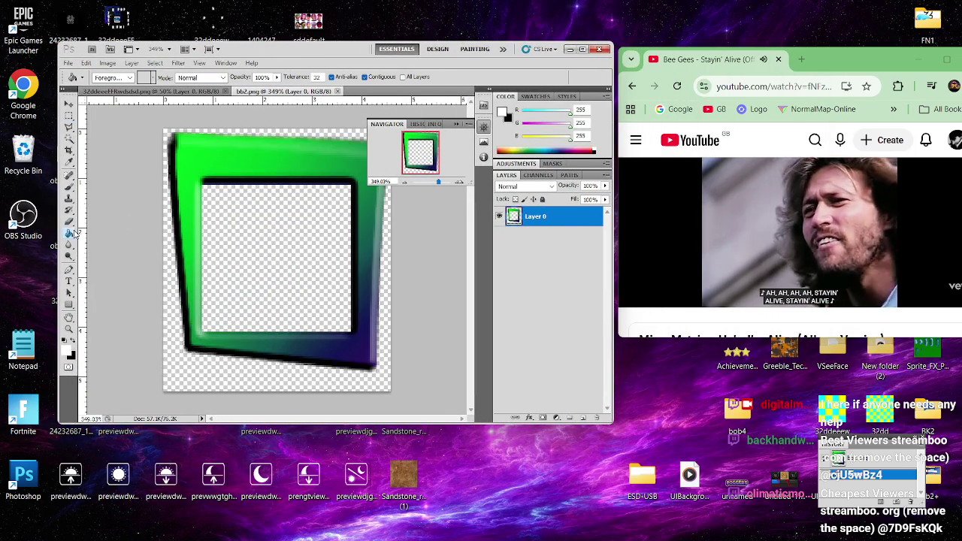
left_click(68, 186)
left_click(74, 343)
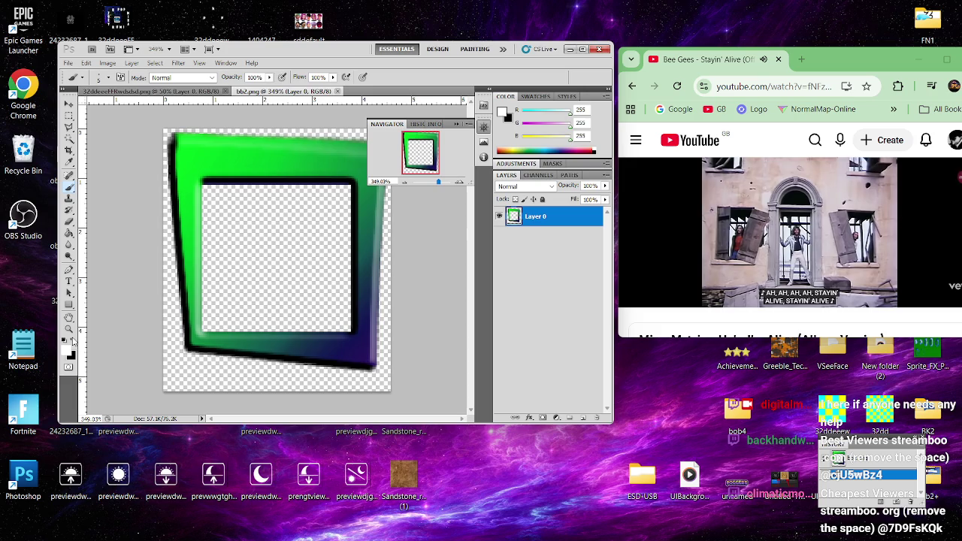
left_click(388, 390)
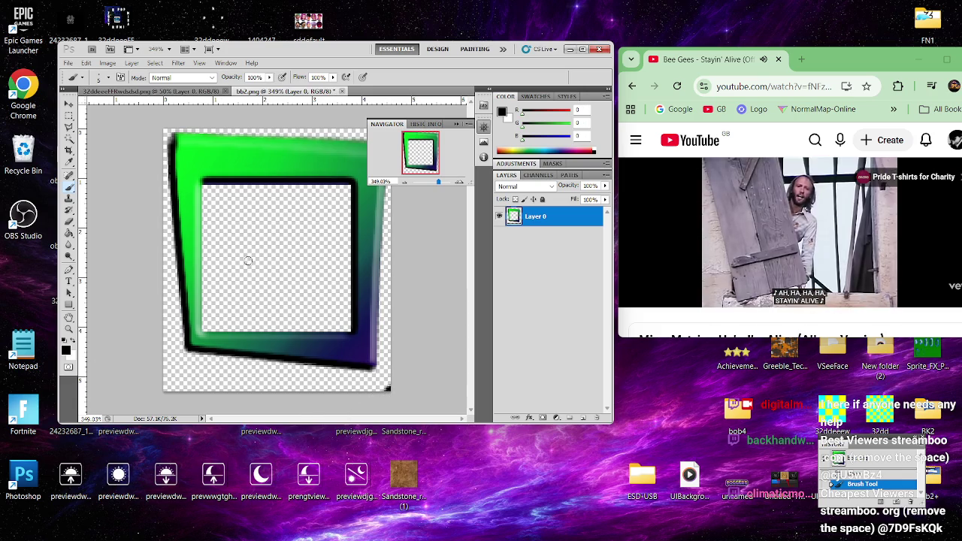
left_click(165, 130)
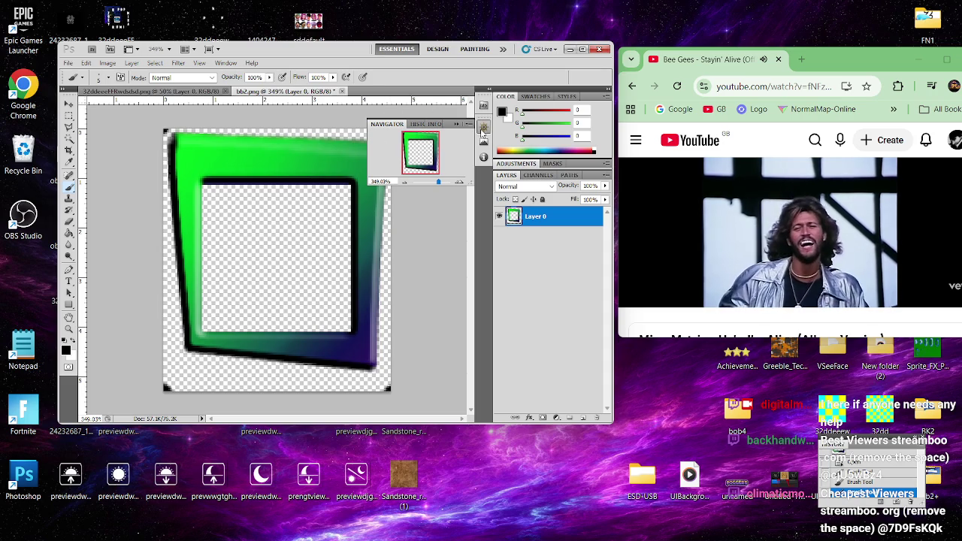
left_click(484, 126)
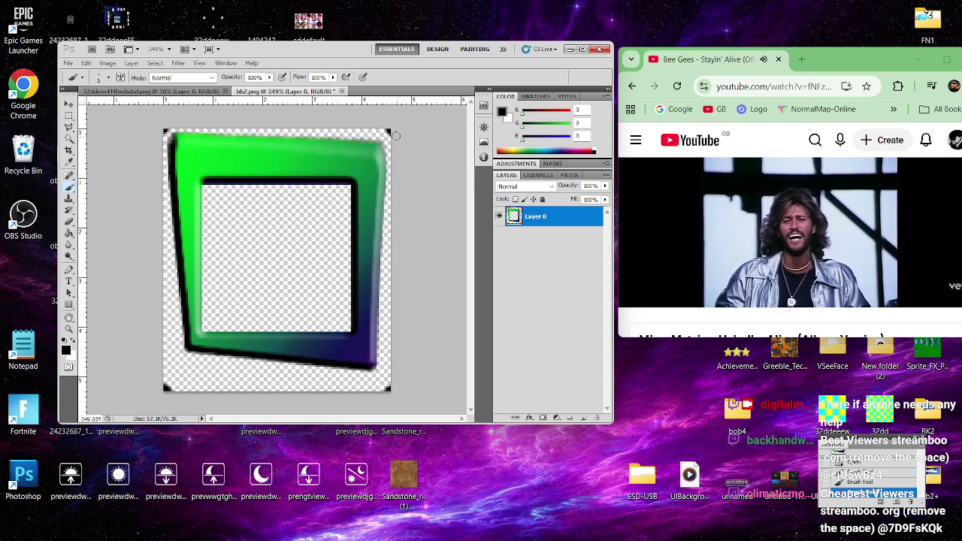
left_click(483, 128)
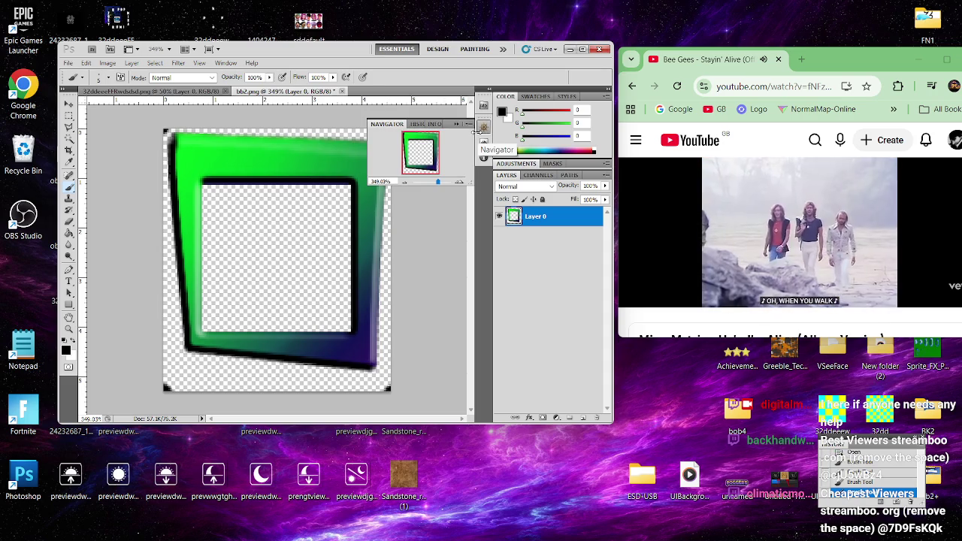
key("ctrl+a")
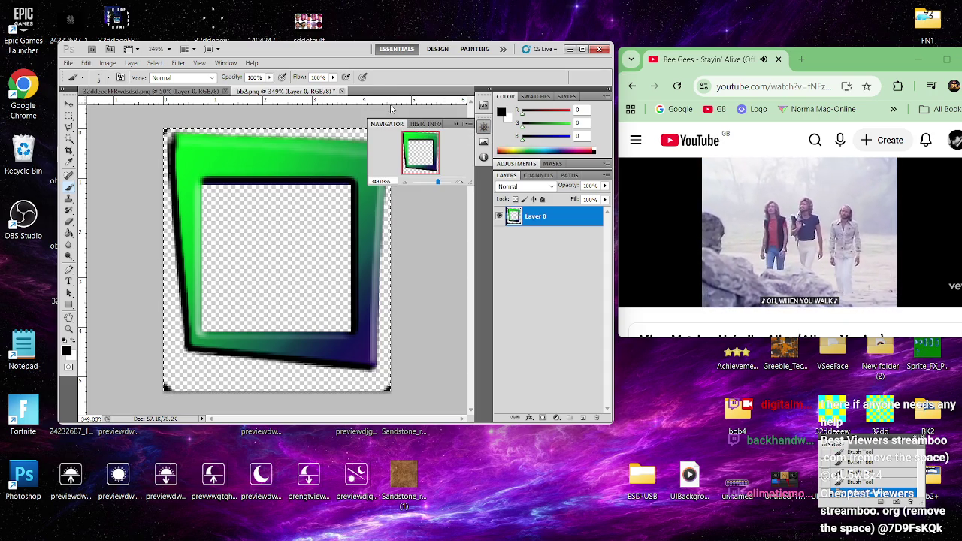
left_click(162, 93)
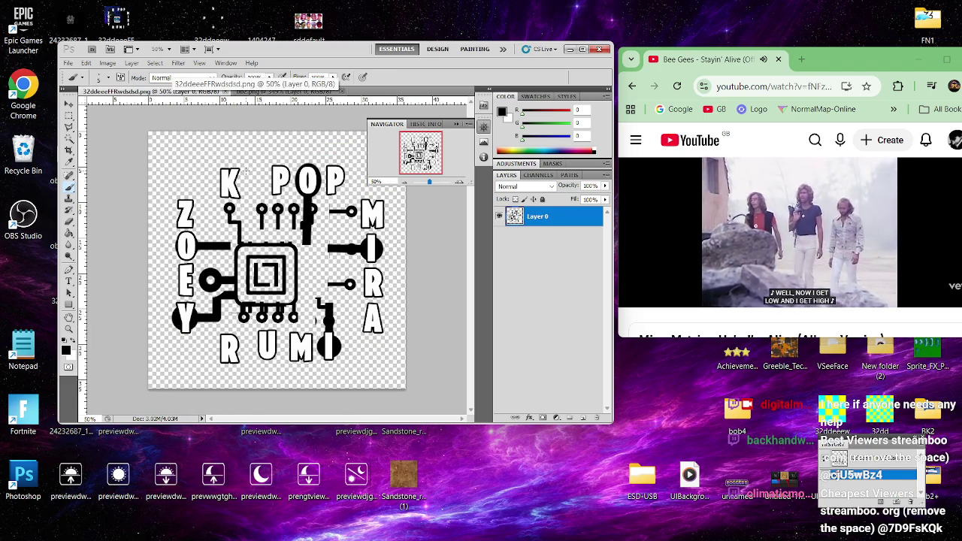
- Paste the green frame at the circuit image's top-left, zoom to 182%, and hide Layer 0
key("ctrl+v")
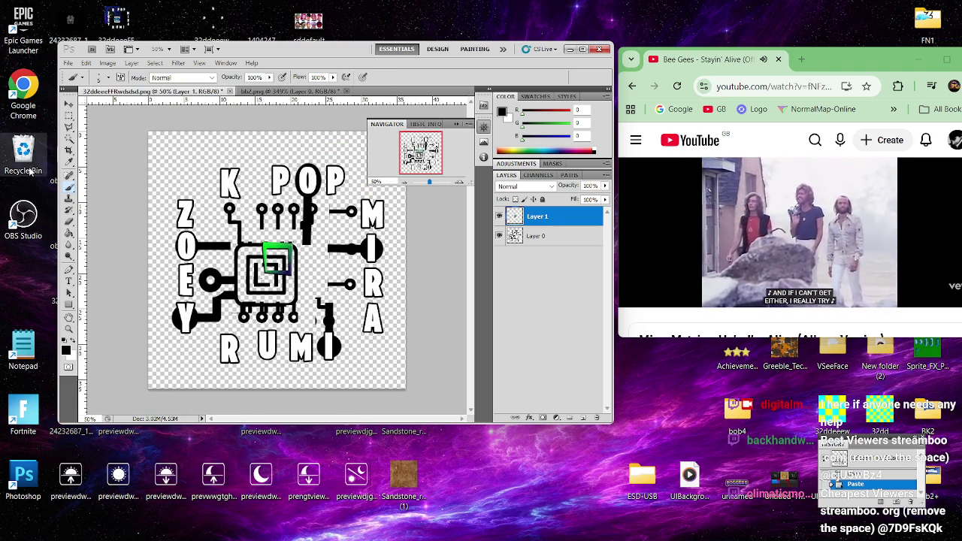
left_click(69, 103)
mouse_move(298, 264)
left_mouse_down()
mouse_move(219, 233)
mouse_move(182, 156)
left_mouse_up()
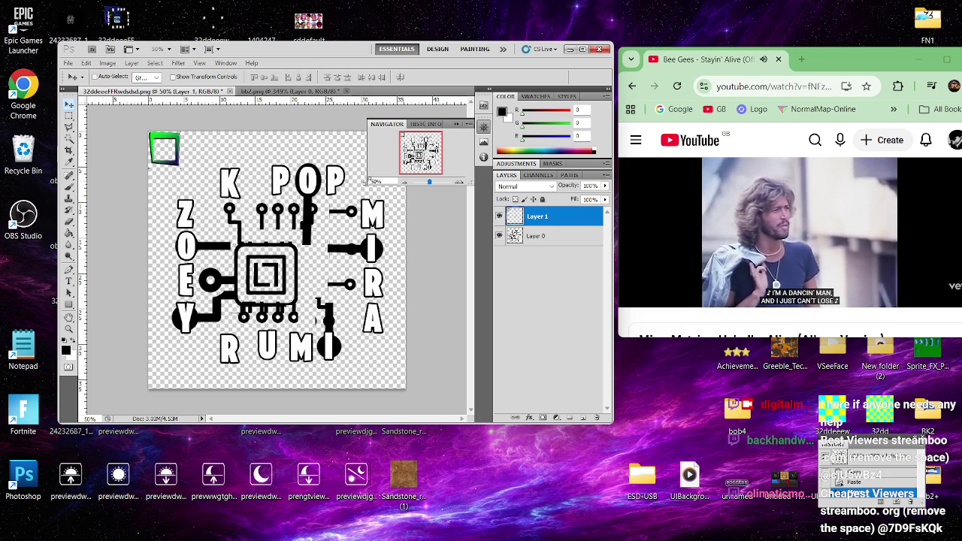
left_click_drag(430, 183, 378, 143)
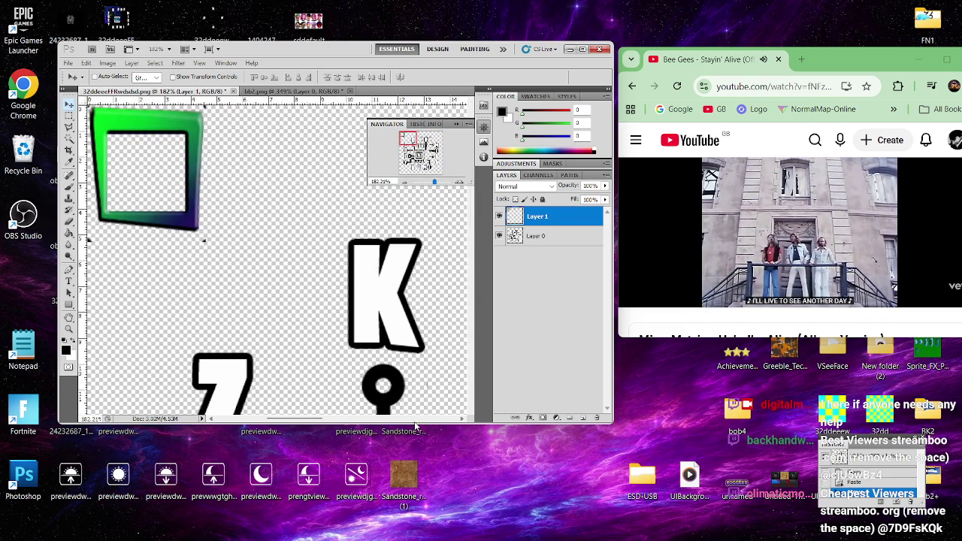
left_click(499, 236)
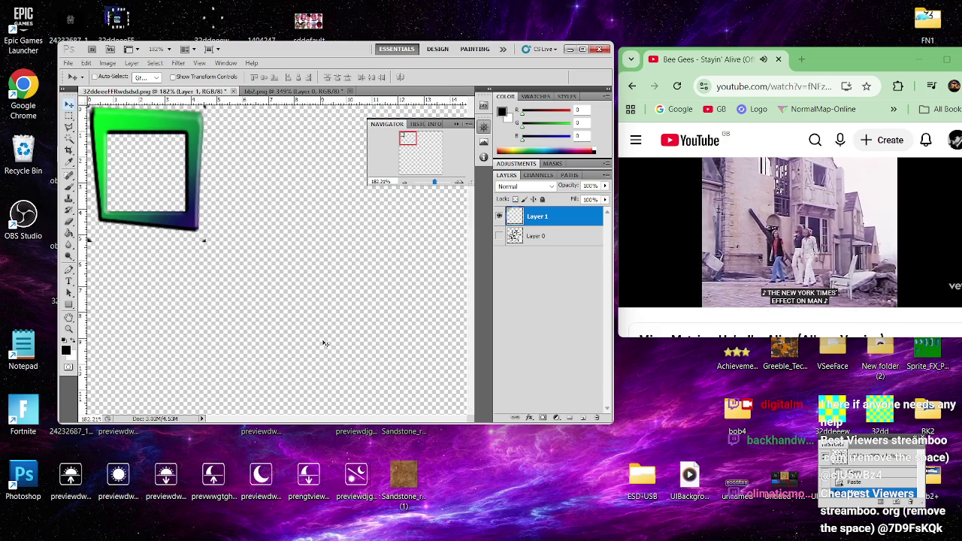
- Nudge the frame right and down, then stack a second frame copy below it
scroll(321, 343, "up", 1)
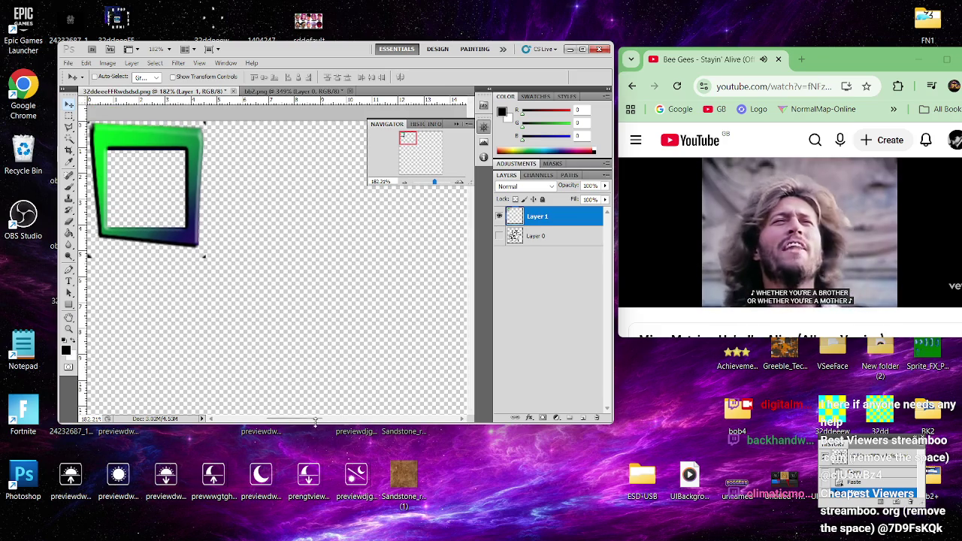
left_click_drag(331, 423, 322, 499)
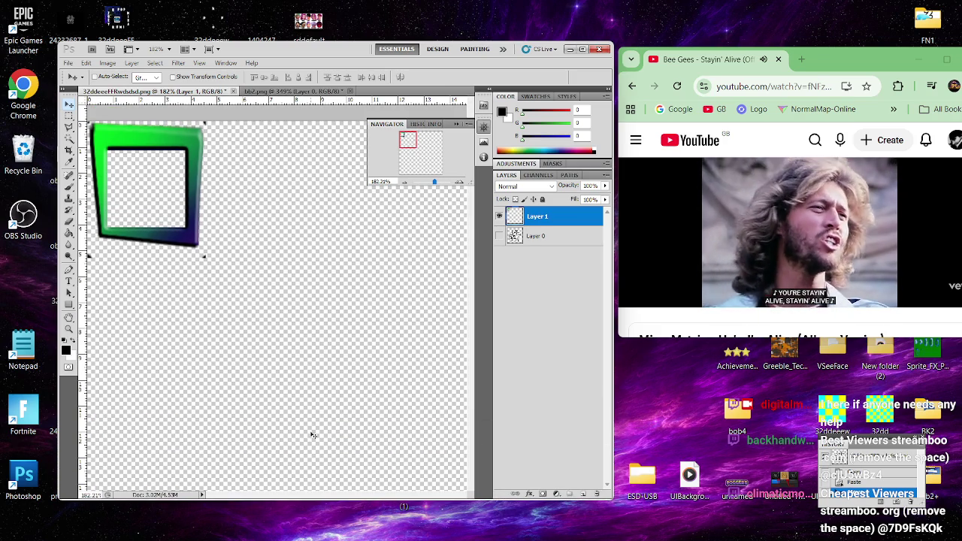
mouse_move(165, 207)
left_mouse_down()
mouse_move(212, 219)
mouse_move(230, 213)
left_mouse_up()
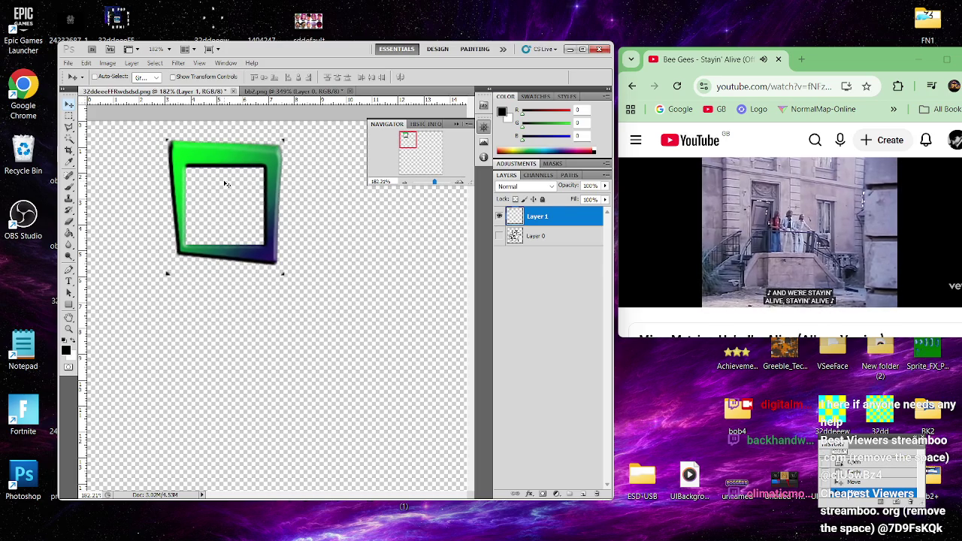
key("ctrl+shift+alt+n")
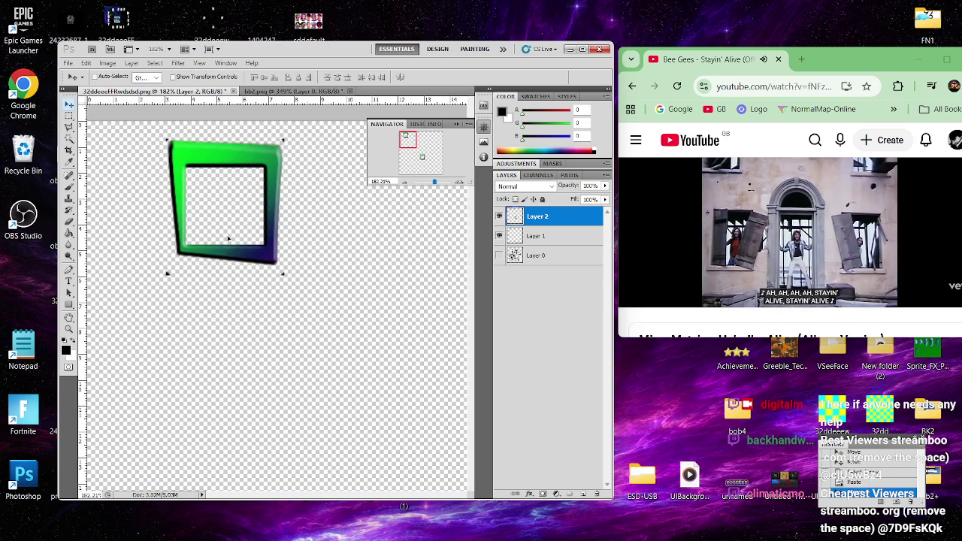
mouse_move(286, 277)
left_mouse_down()
mouse_move(423, 416)
mouse_move(276, 287)
mouse_move(263, 265)
mouse_move(269, 248)
left_mouse_up()
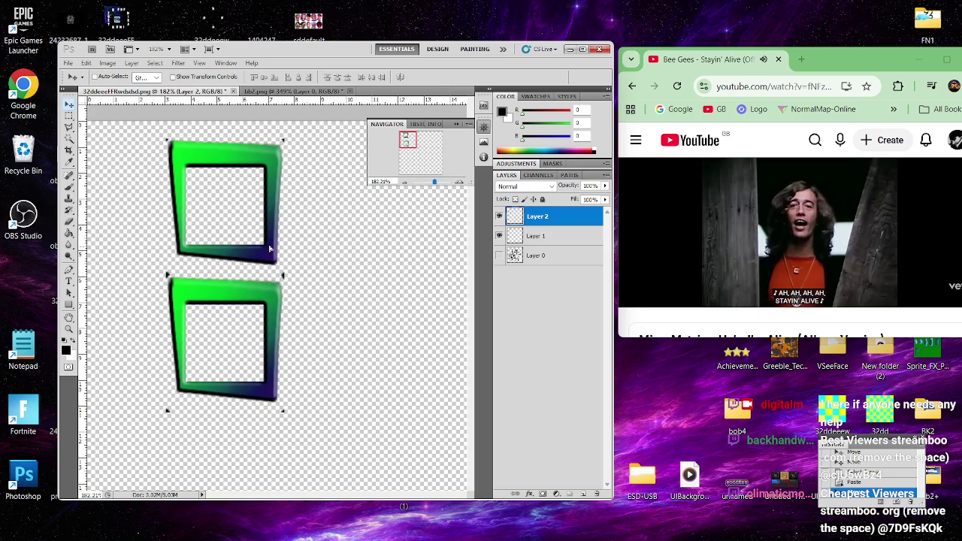
left_click(68, 117)
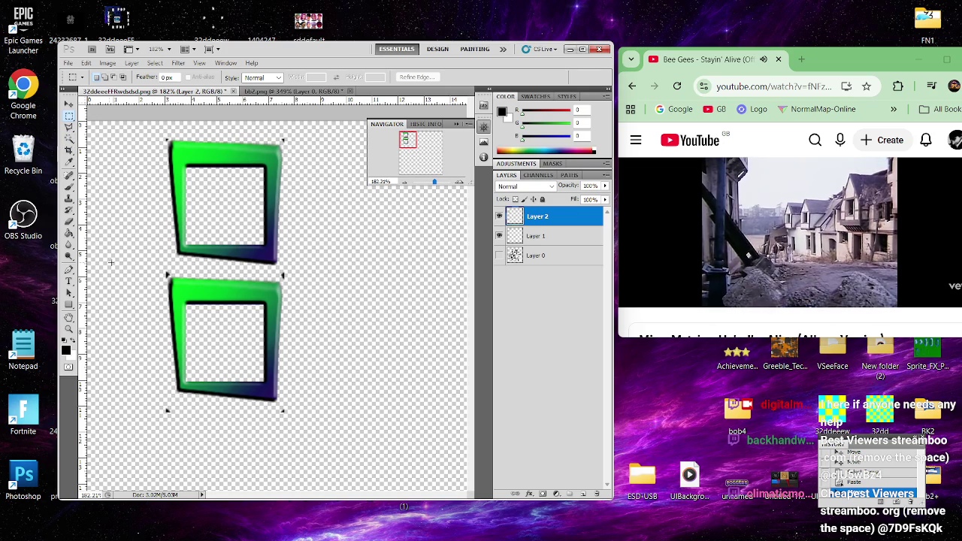
- Fill a thin strip between the two frames with black on new Layer 3
mouse_move(140, 271)
left_mouse_down()
mouse_move(287, 289)
mouse_move(340, 276)
left_mouse_up()
left_click(330, 277)
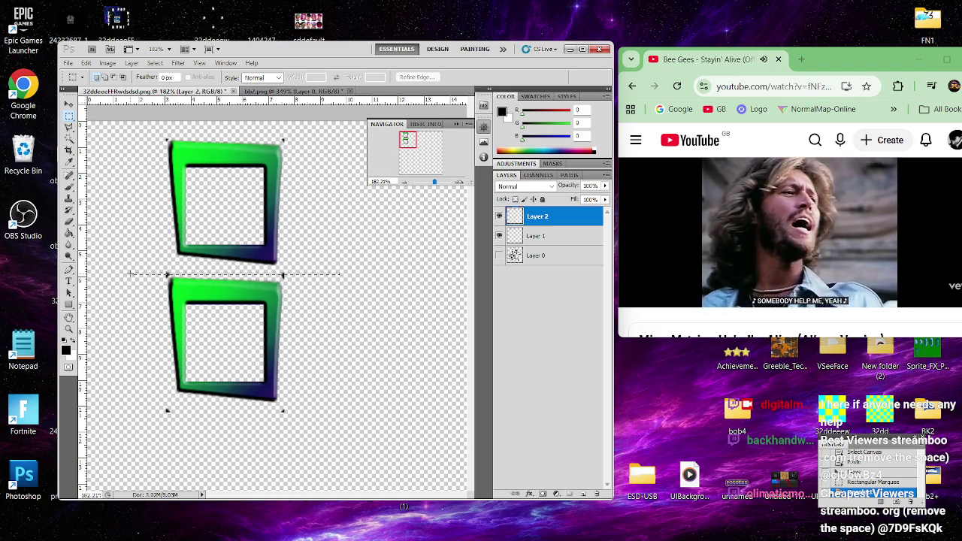
left_click(133, 275)
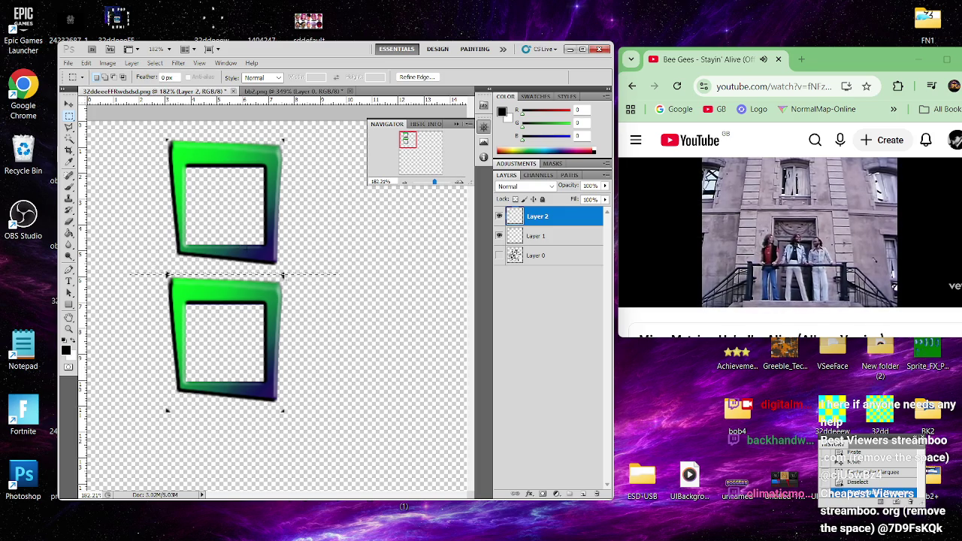
left_click(579, 495)
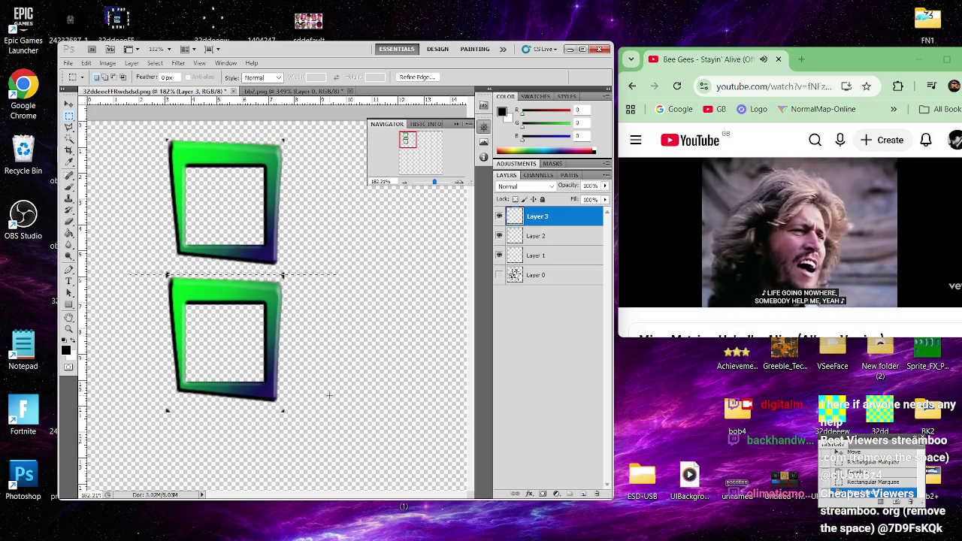
left_click(69, 233)
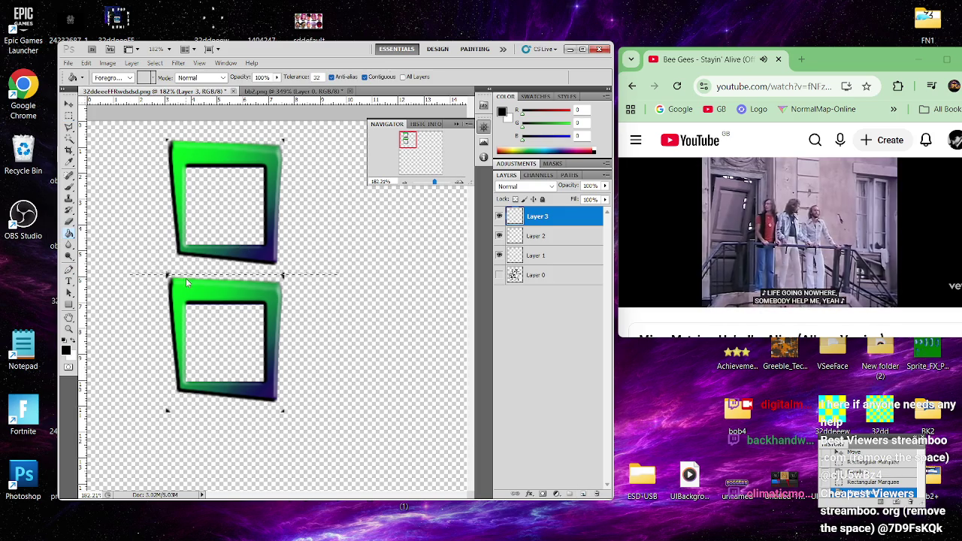
left_click(184, 273)
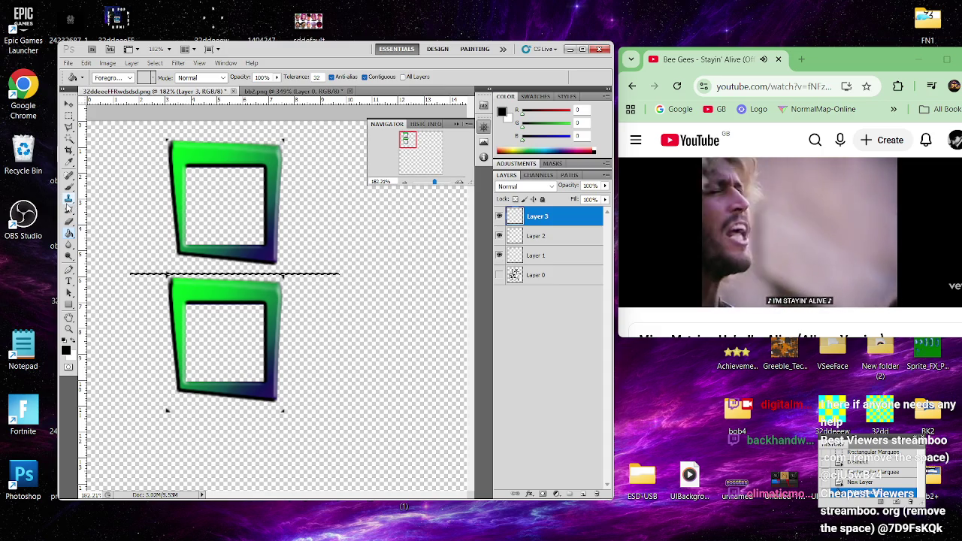
- Duplicate the black line to Layer 4 and move the copy to the right
left_click(69, 116)
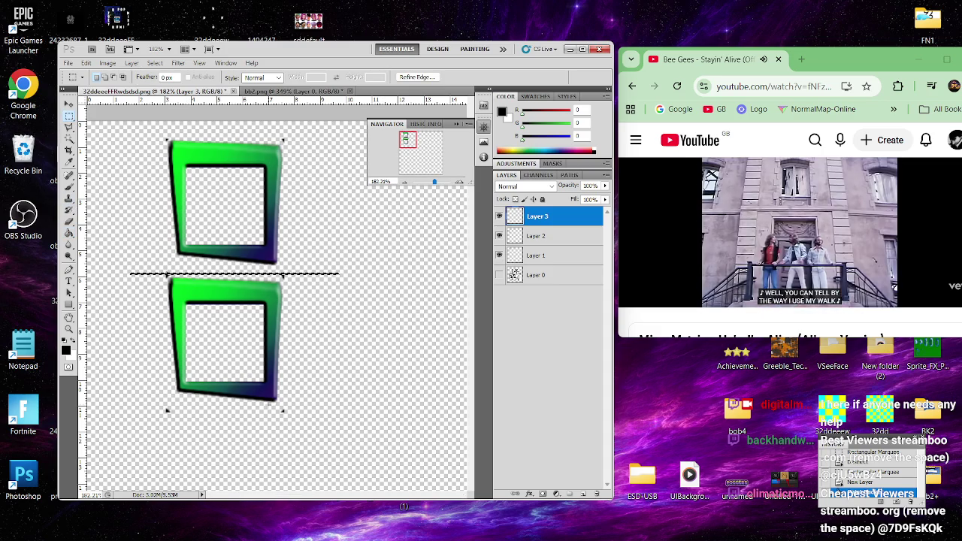
key("ctrl+j")
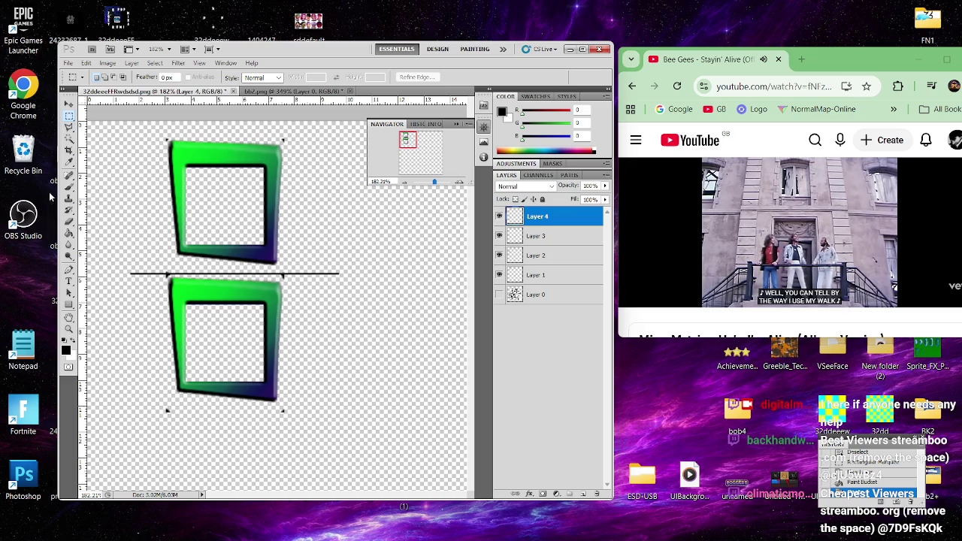
left_click(71, 105)
mouse_move(301, 274)
left_mouse_down()
mouse_move(215, 209)
mouse_move(286, 269)
mouse_move(353, 295)
mouse_move(420, 294)
mouse_move(381, 275)
left_mouse_up()
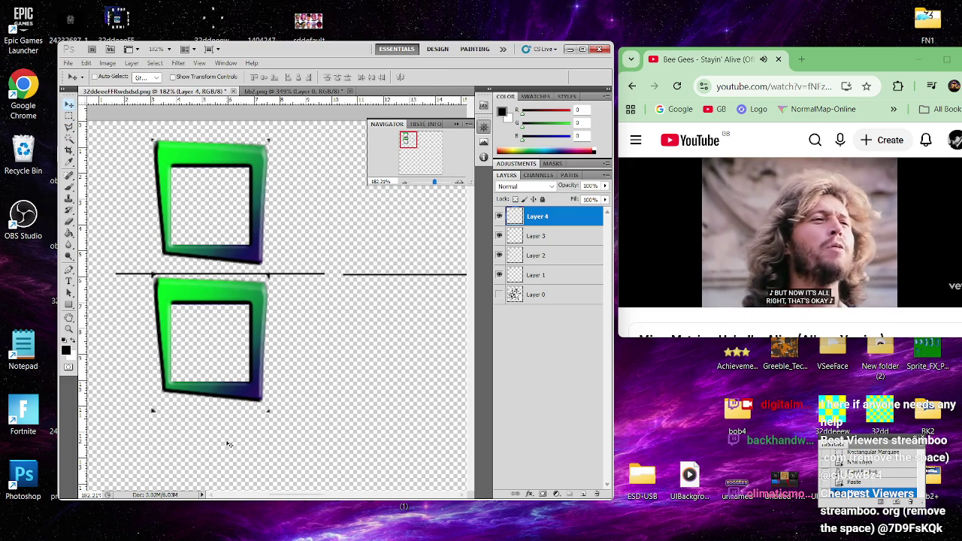
- Draw a rectangular marquee selection beneath the right-hand line and widen it
left_click(69, 117)
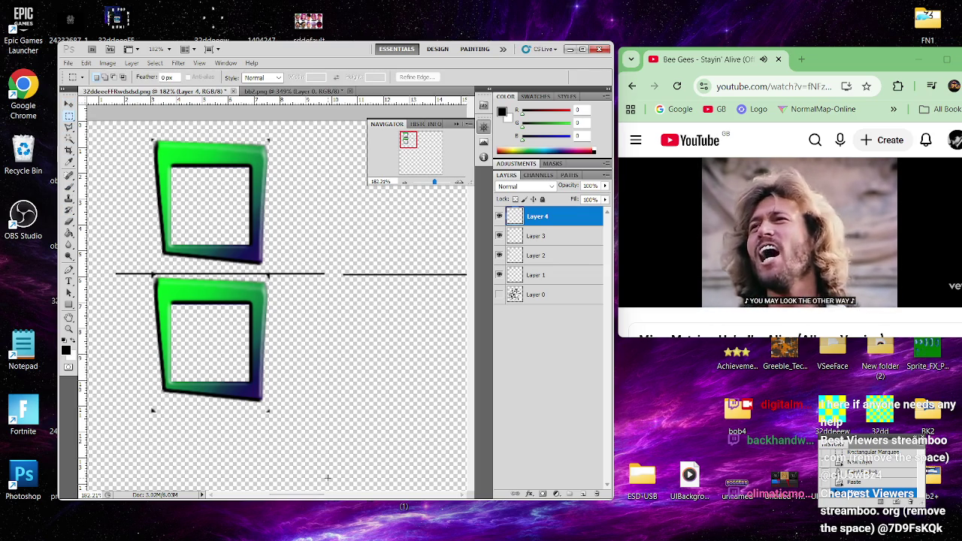
mouse_move(821, 72)
left_mouse_down()
mouse_move(810, 105)
mouse_move(618, 253)
mouse_move(558, 252)
left_mouse_up()
left_click(647, 179)
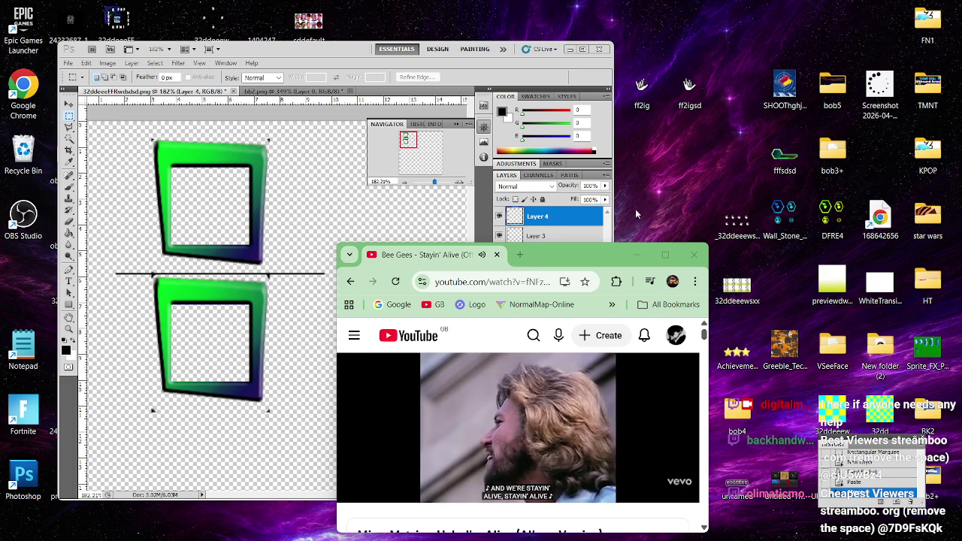
mouse_move(573, 259)
left_mouse_down()
mouse_move(636, 225)
mouse_move(733, 142)
left_mouse_up()
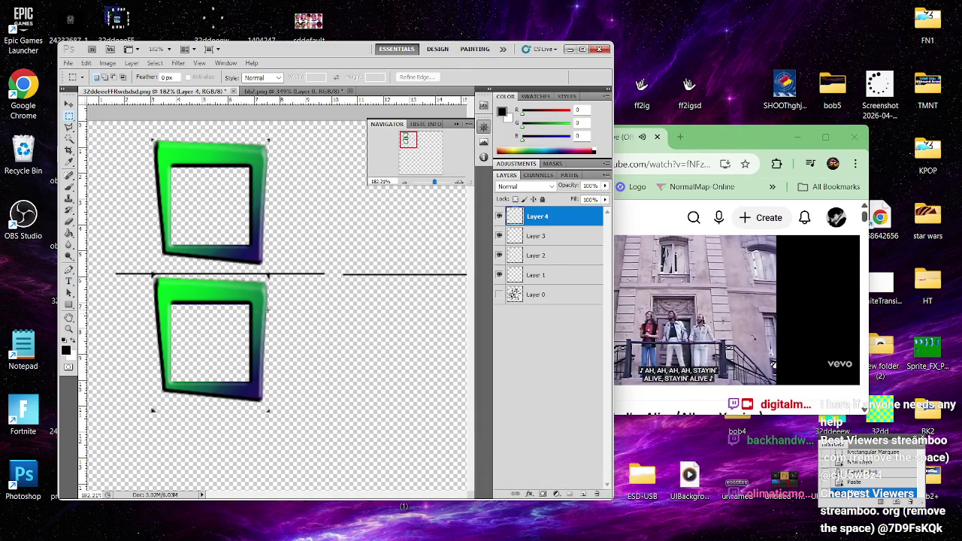
left_click_drag(440, 334, 462, 333)
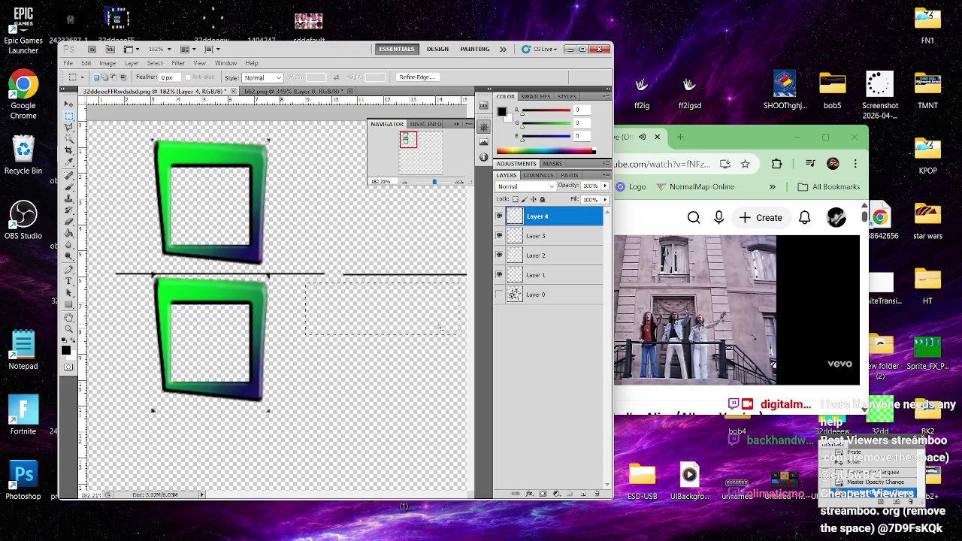
- Try Layer 4 at 10% opacity with a shifted selection, then undo back to full opacity
key("1")
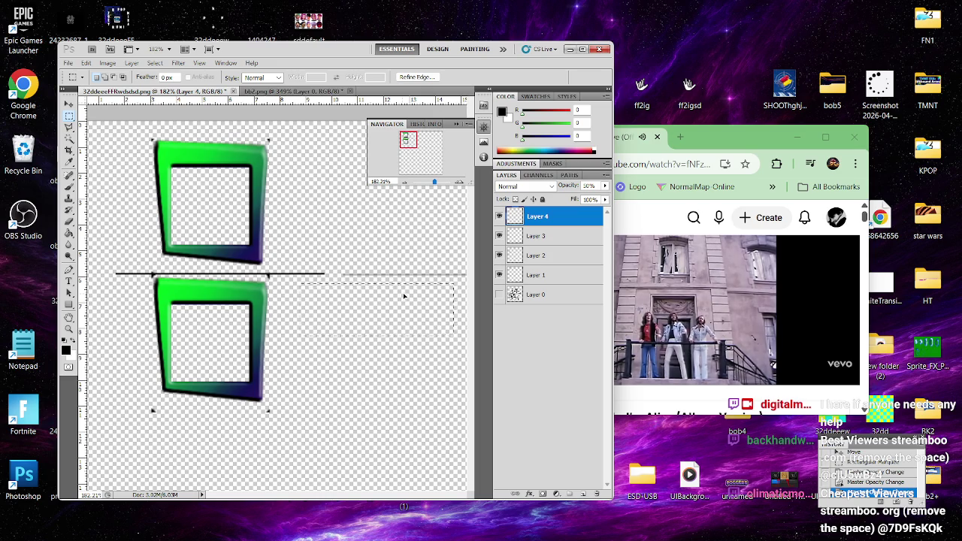
left_click_drag(405, 295, 399, 296)
key("ctrl+d")
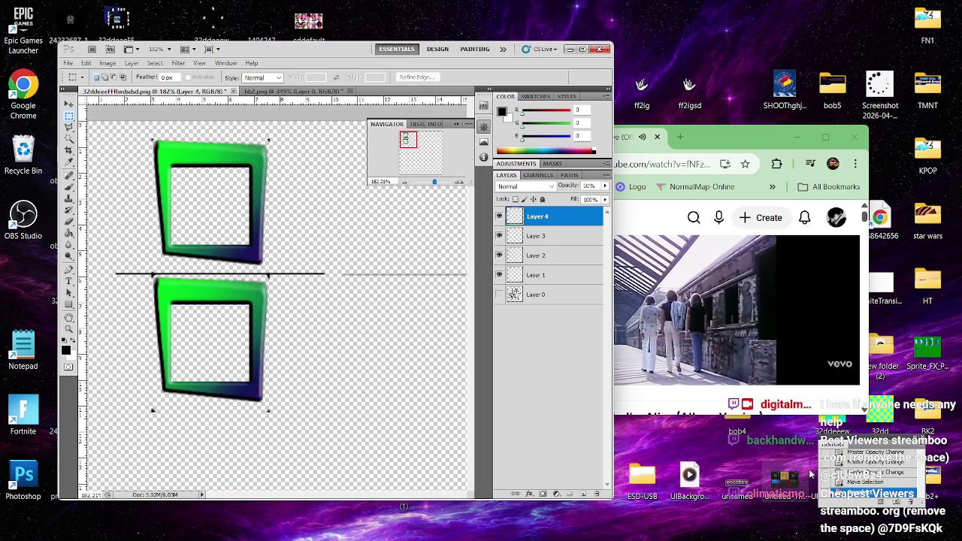
key("ctrl+shift+d")
key("ctrl+alt+z")
key("ctrl+alt+z")
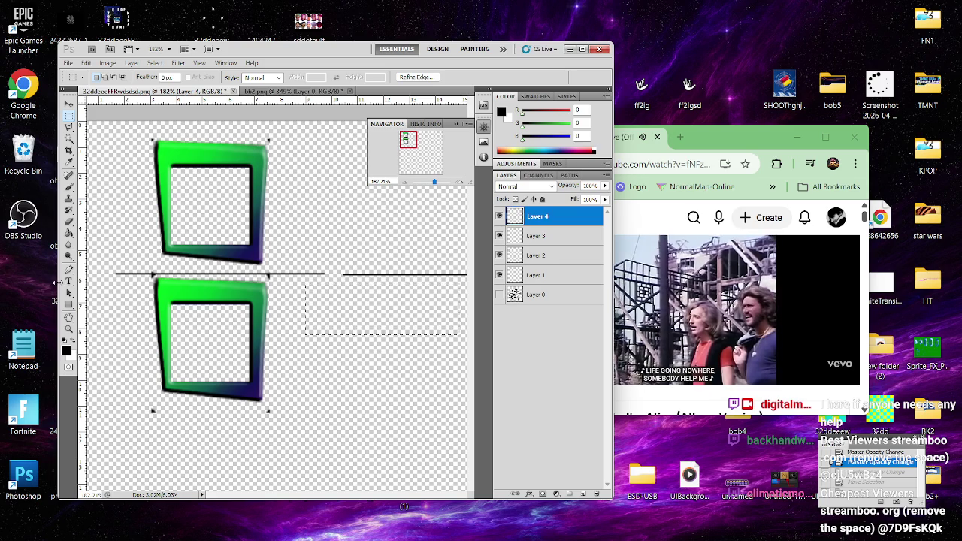
- Type the -0.05 label beside the top green frame, correcting typos
left_click(281, 247)
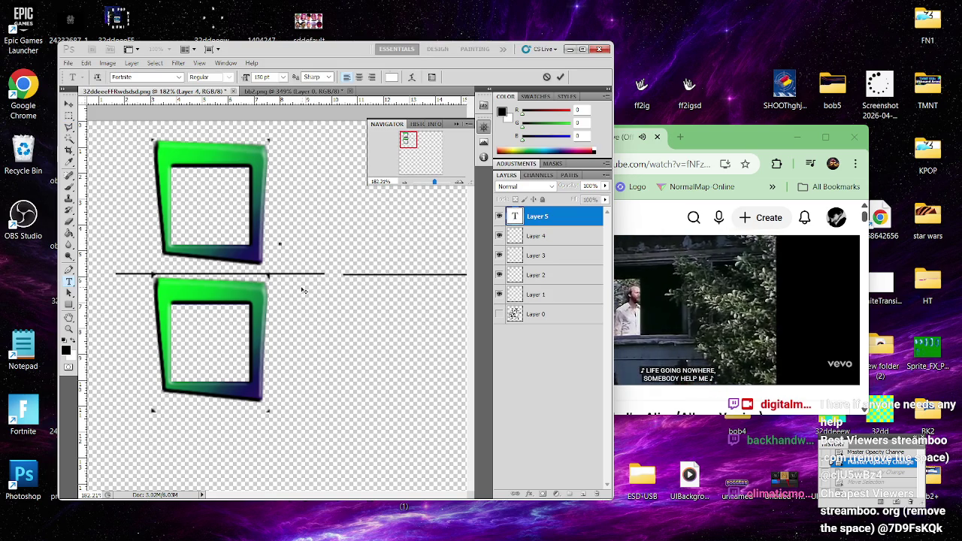
type("0")
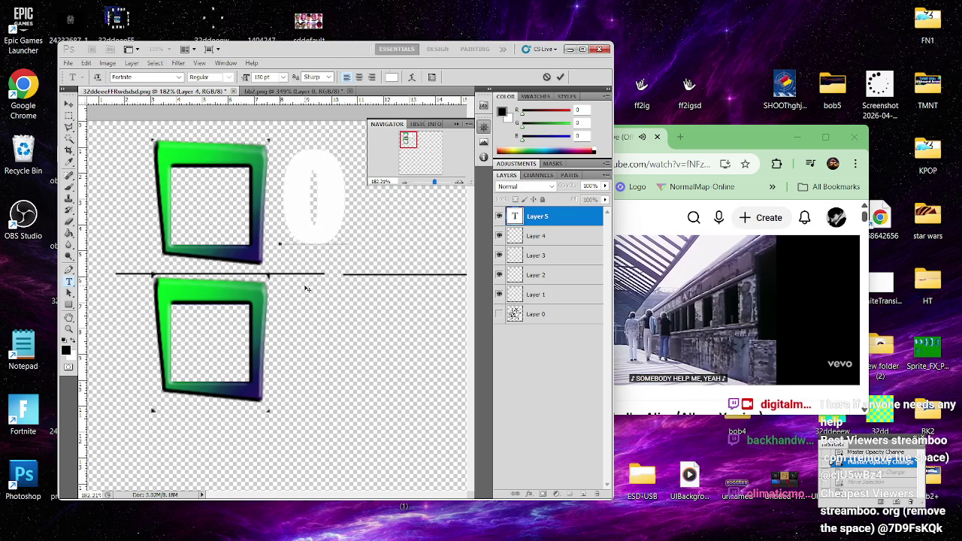
type(".0")
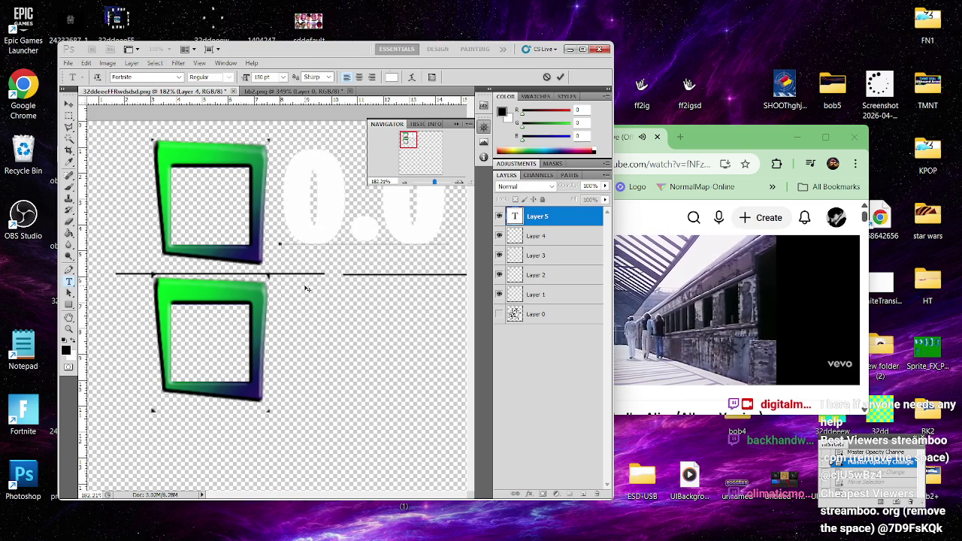
key("BackSpace")
key("BackSpace")
key("BackSpace")
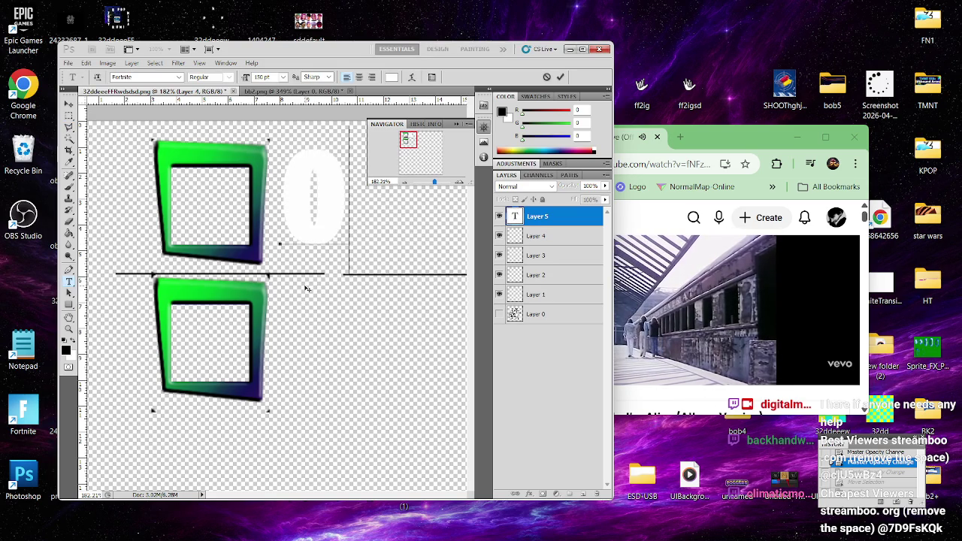
type("-")
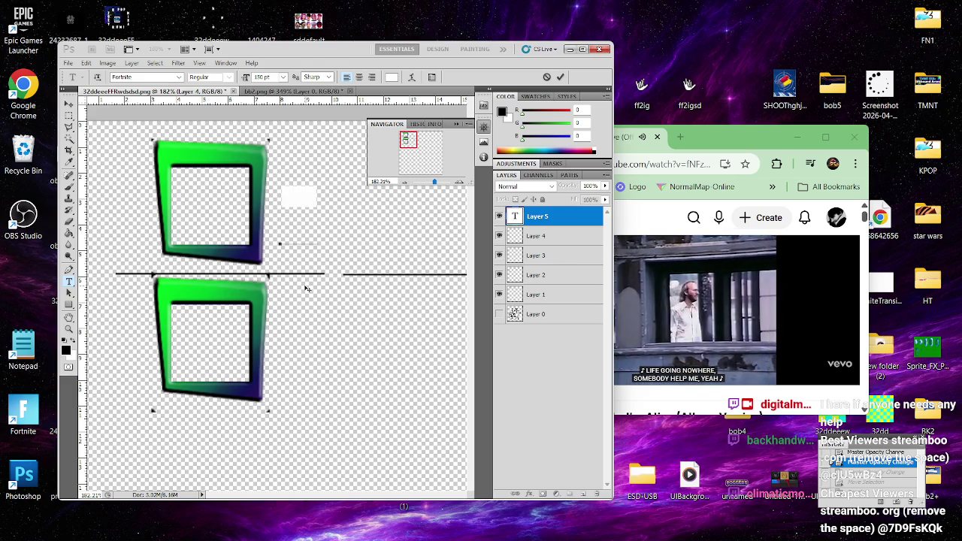
type("0")
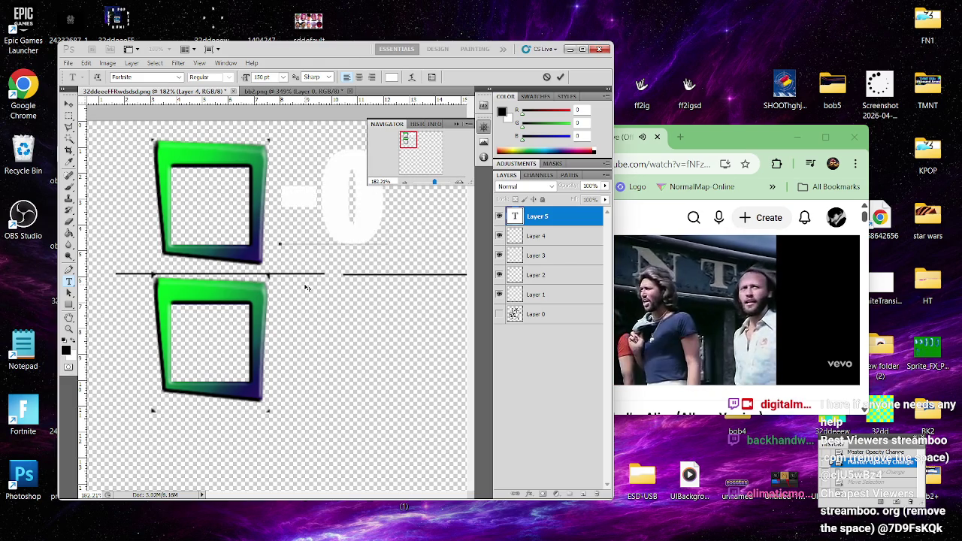
type(".5")
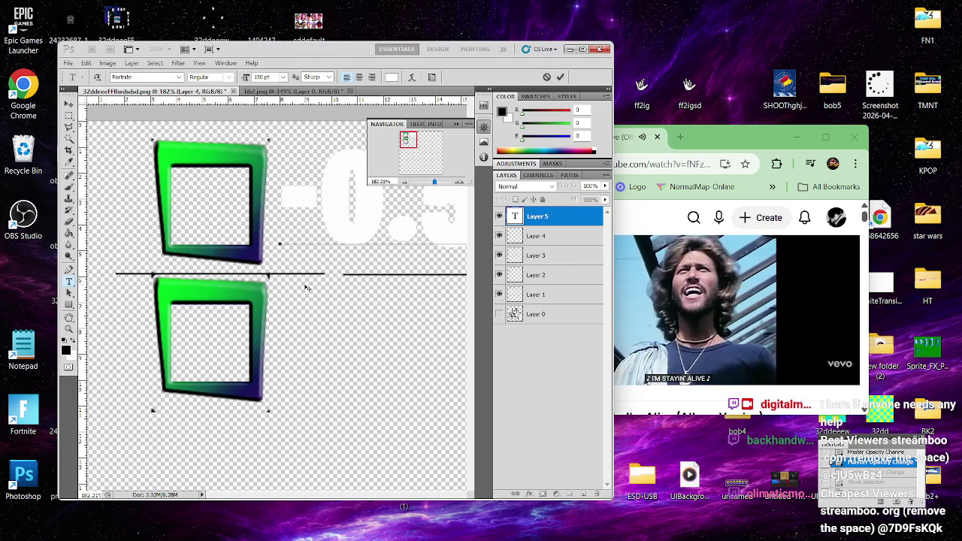
key("BackSpace")
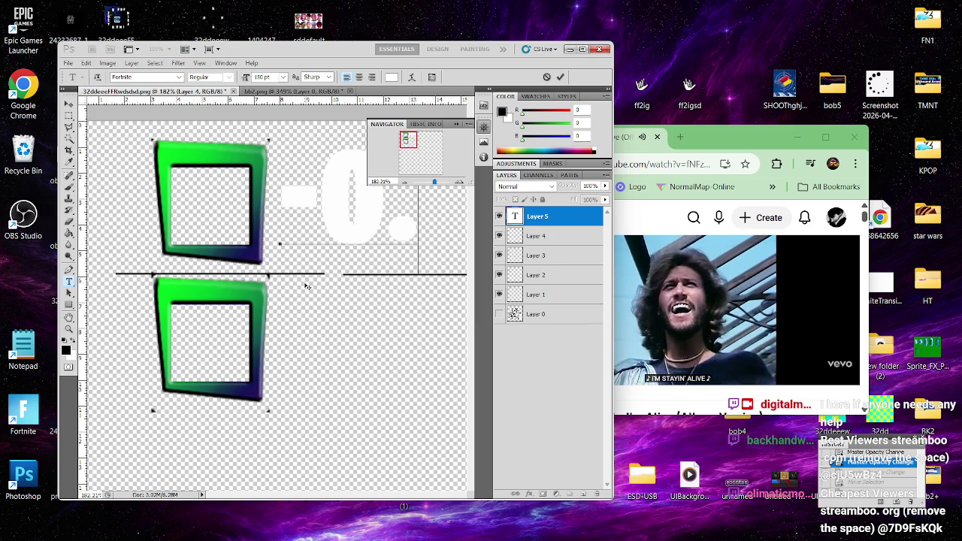
type("0")
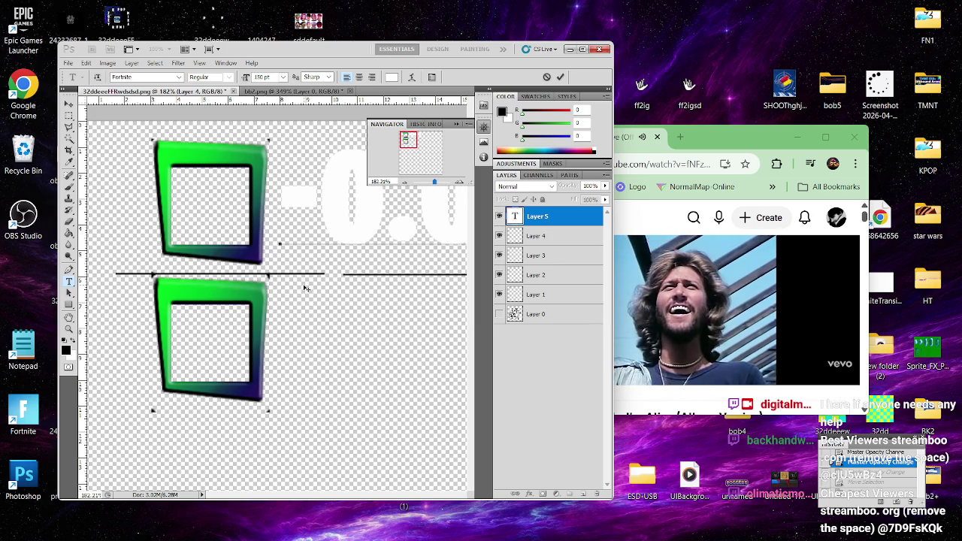
- Resize the whole label to 30 pt and commit it
key("ctrl+a")
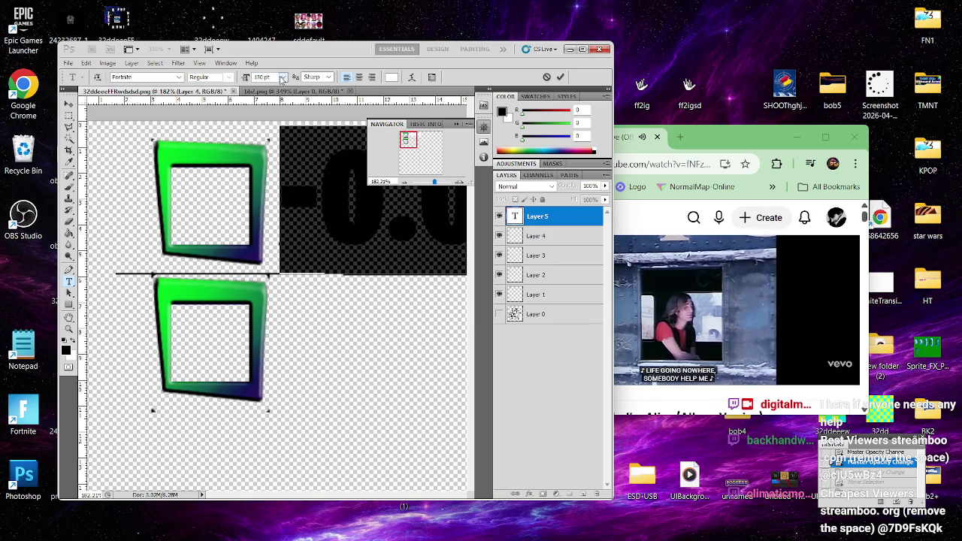
left_click(283, 76)
left_click(282, 226)
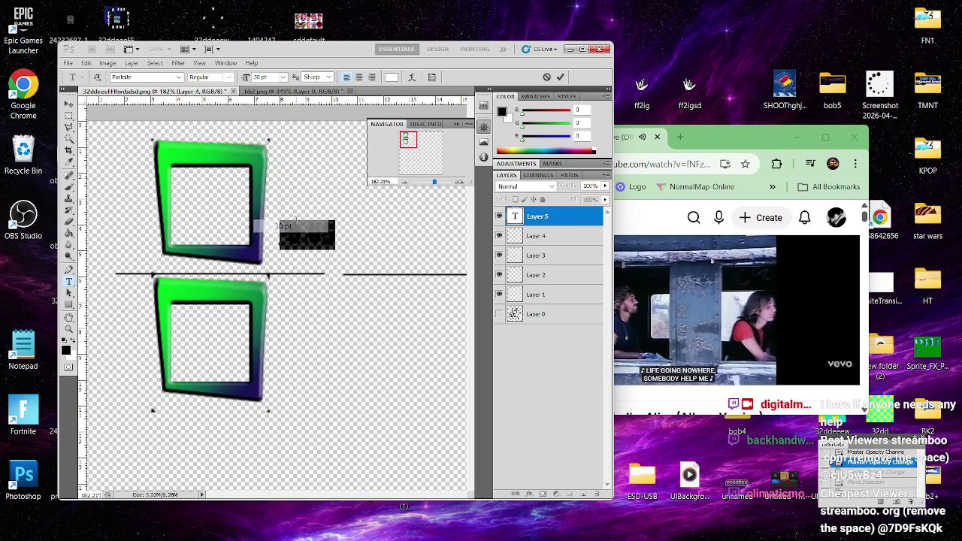
left_click(560, 77)
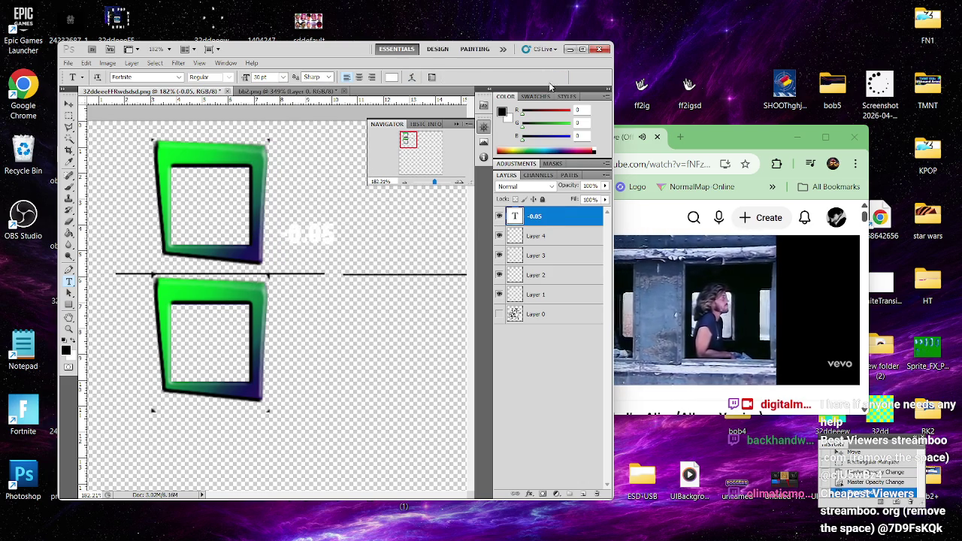
- Hide and delete the stray empty text Layer 5
left_click(288, 233)
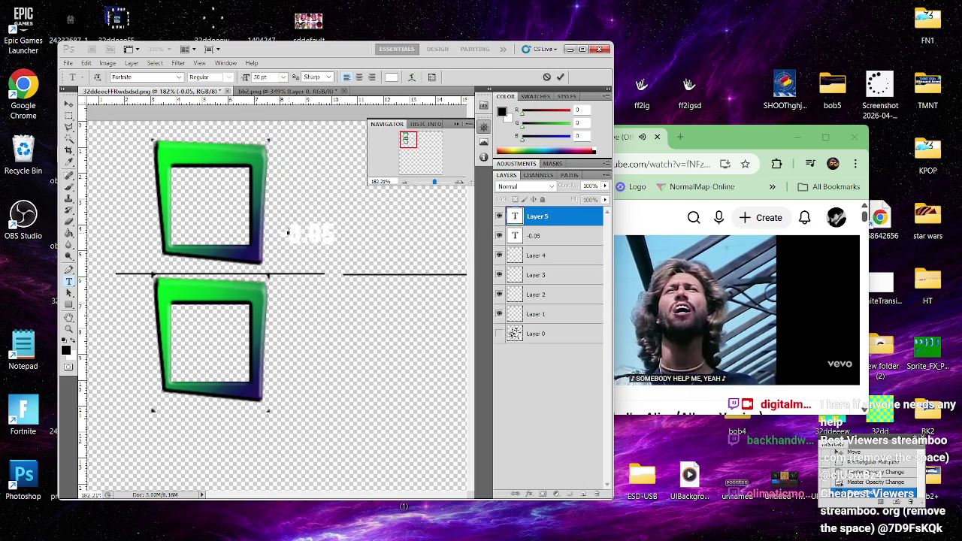
left_click(508, 216)
left_click(500, 217)
left_click(500, 217)
left_click(499, 216)
key("Delete")
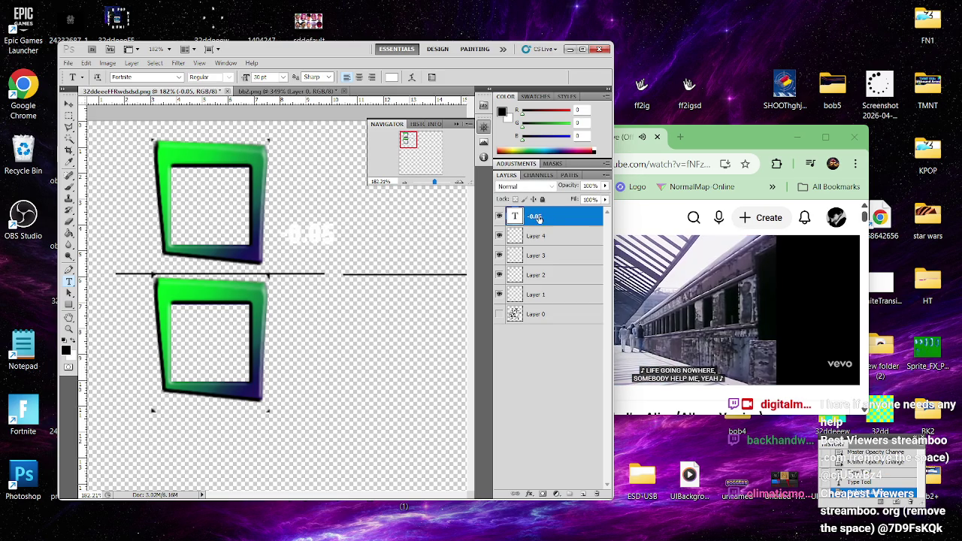
- Make the -0.05 text black, commit it, and drag the label toward the lower frame
double_click(516, 217)
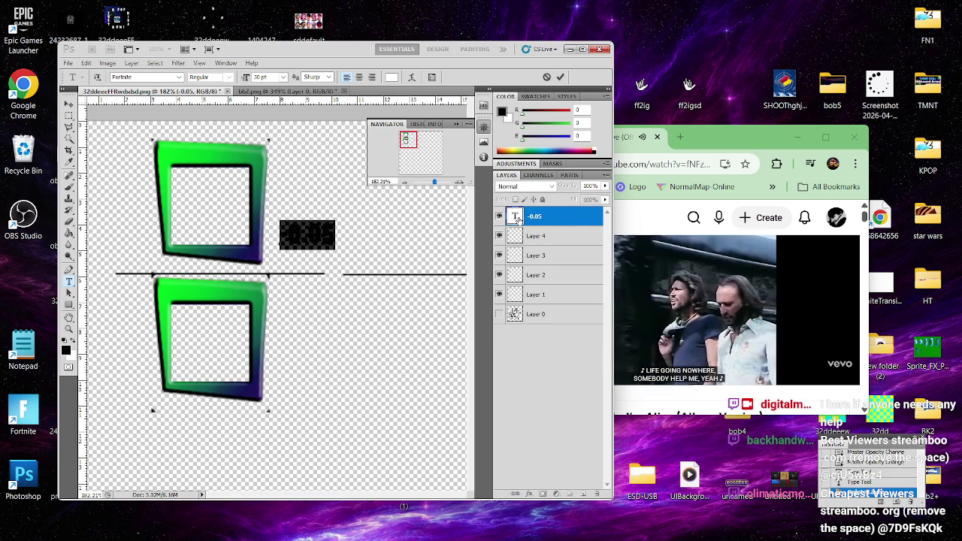
left_click(392, 76)
left_click(379, 236)
left_click_drag(379, 236, 357, 290)
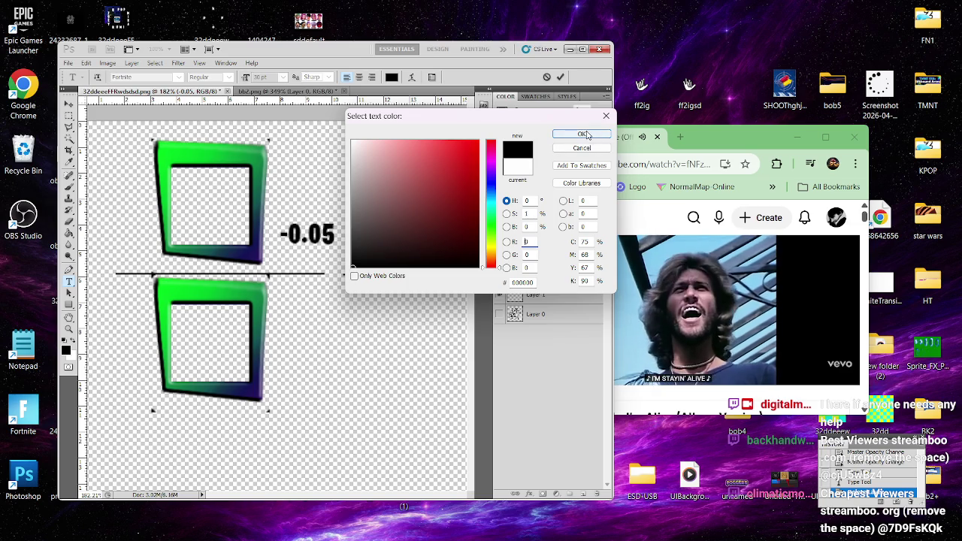
left_click(581, 134)
left_click(68, 104)
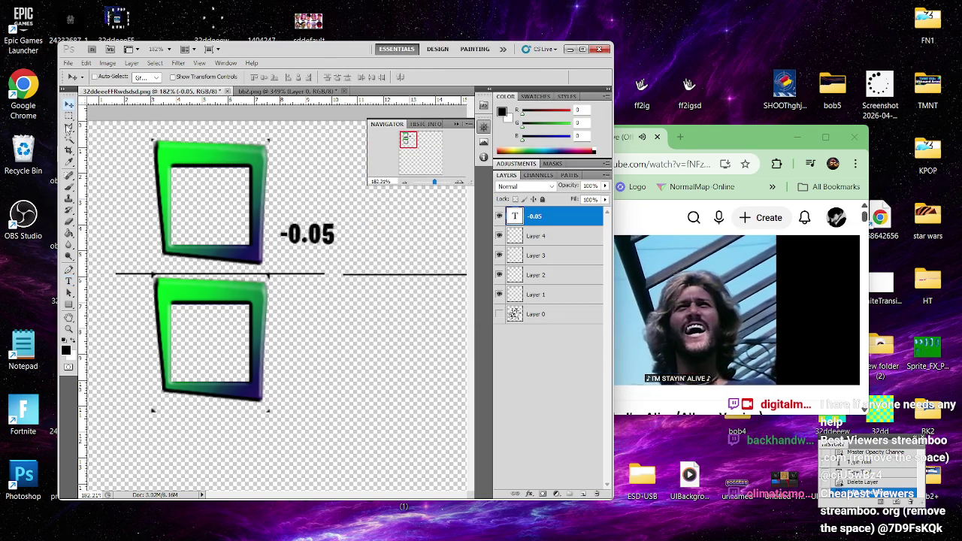
mouse_move(278, 239)
left_mouse_down()
mouse_move(300, 244)
mouse_move(361, 300)
left_mouse_up()
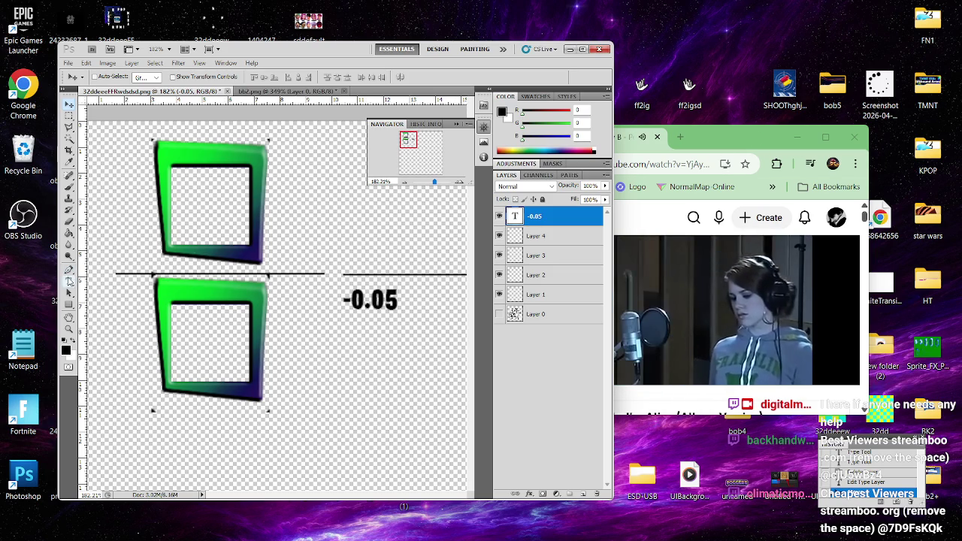
- Add a new empty Layer 5 above the -0.05 text layer
left_click(69, 282)
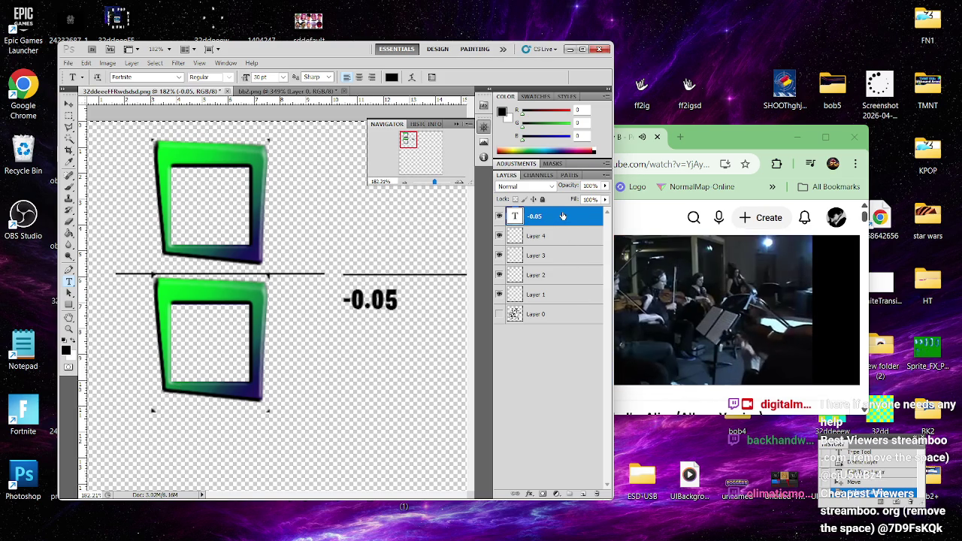
key("ctrl+shift+alt+n")
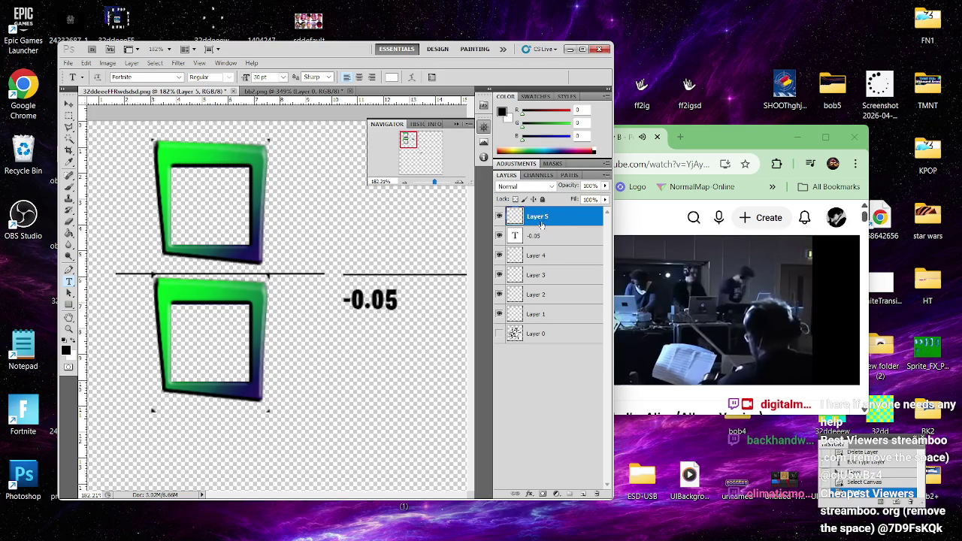
- Drag the -0.05 text layer down and right beside the lower green frame
left_click(526, 236)
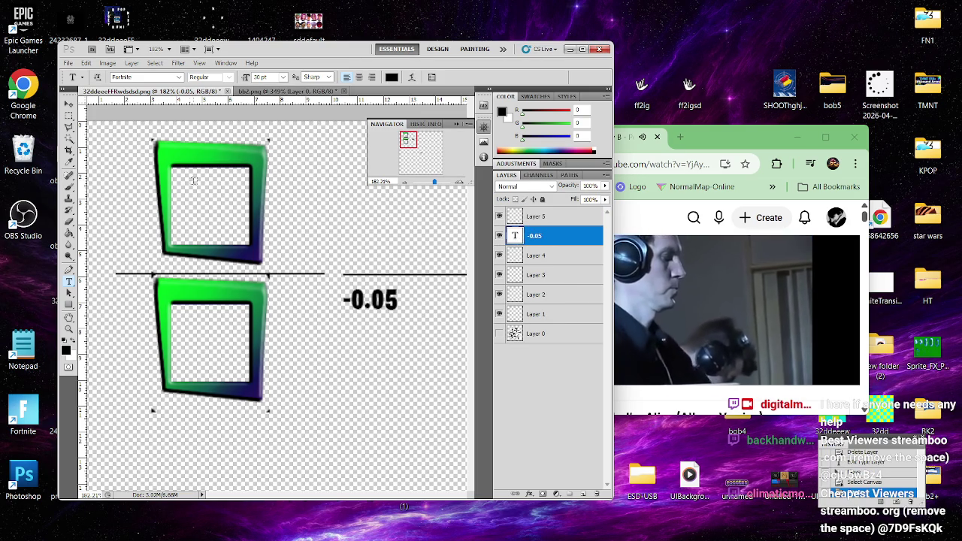
left_click(68, 104)
mouse_move(306, 270)
left_mouse_down()
mouse_move(327, 278)
mouse_move(340, 309)
left_mouse_up()
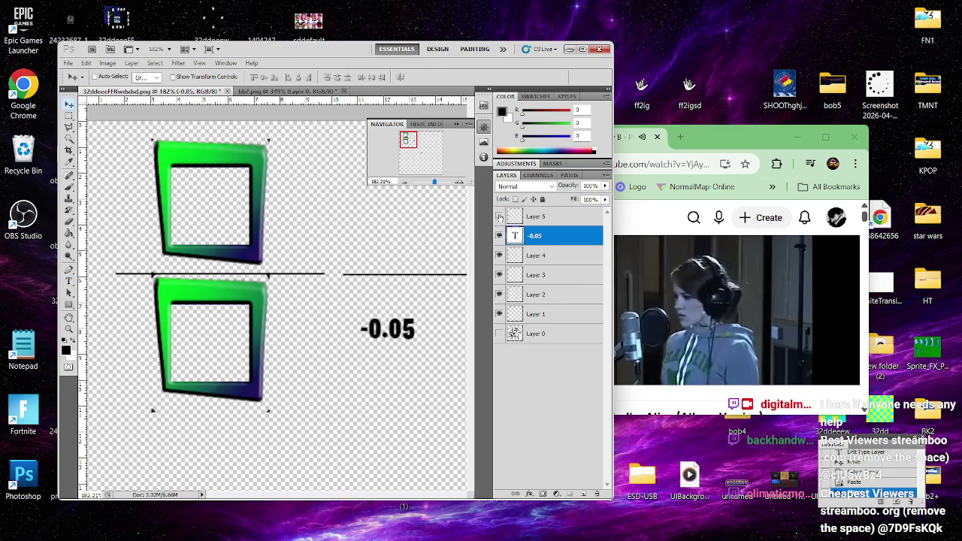
mouse_move(418, 384)
left_mouse_down()
mouse_move(305, 296)
mouse_move(363, 389)
mouse_move(526, 460)
mouse_move(431, 351)
mouse_move(455, 274)
left_mouse_up()
left_click(538, 215)
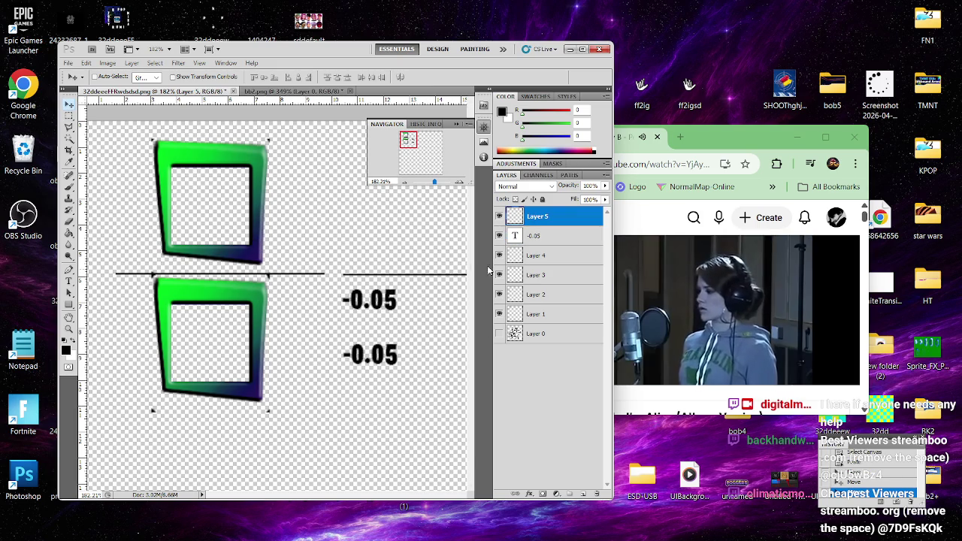
left_click(552, 236)
left_click_drag(323, 315, 368, 299)
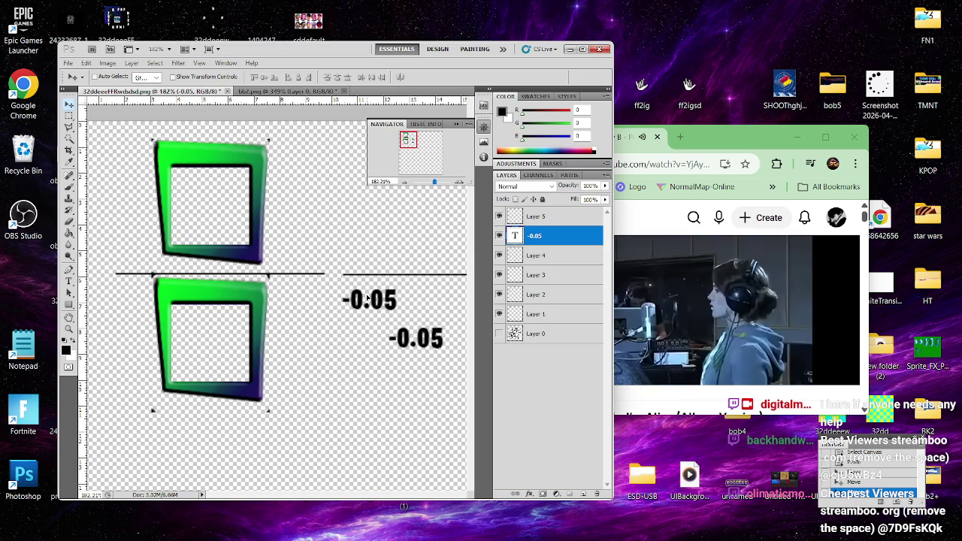
- Change the lower label to '>--10', commit it, and close Photoshop
double_click(515, 238)
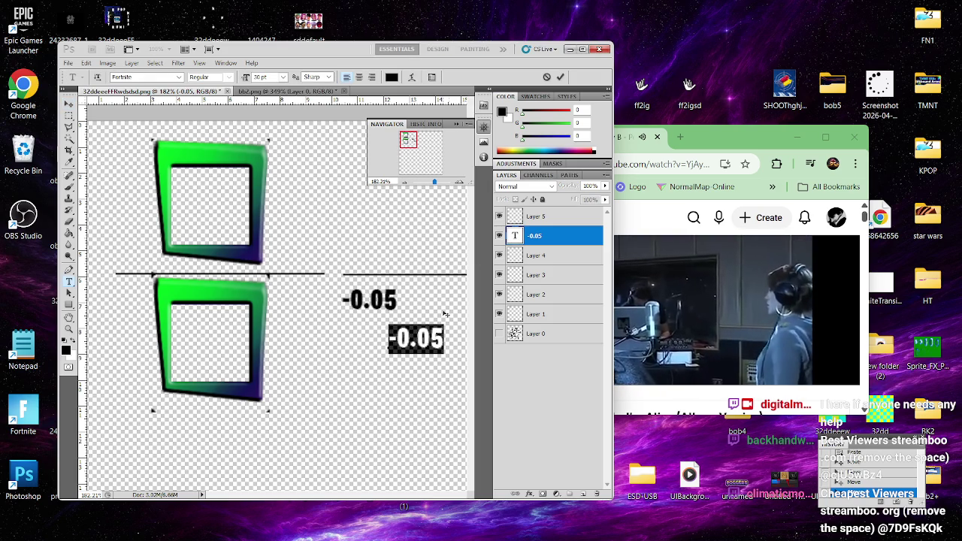
left_click(396, 340)
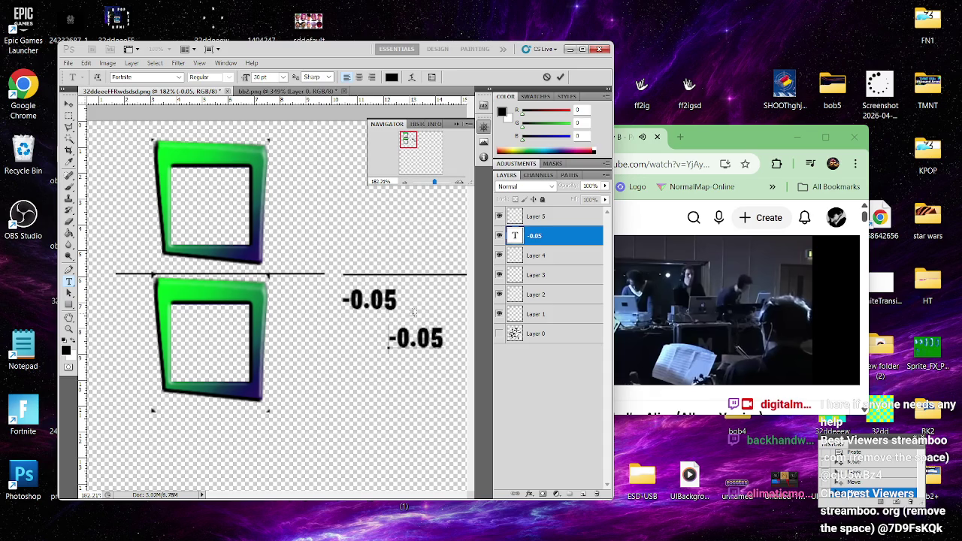
type(">")
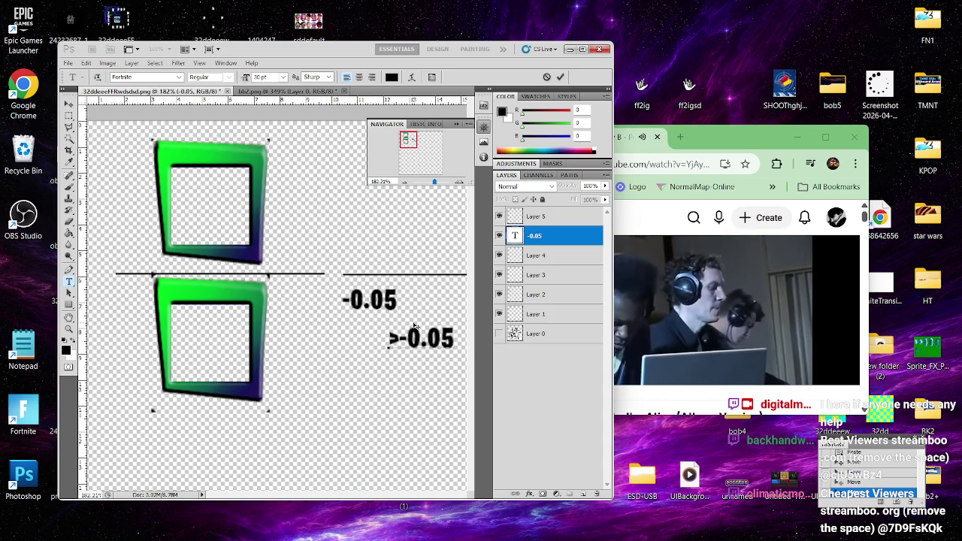
type("-")
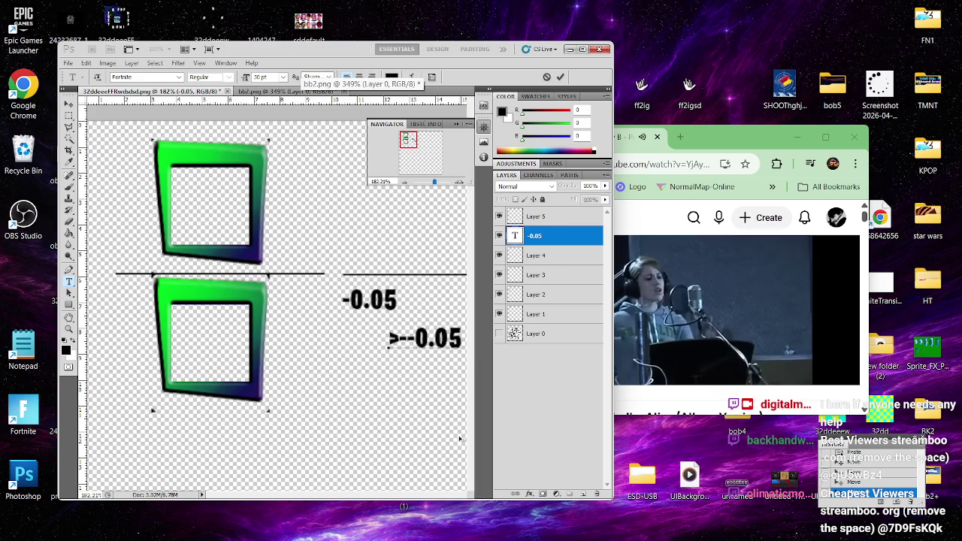
key("BackSpace")
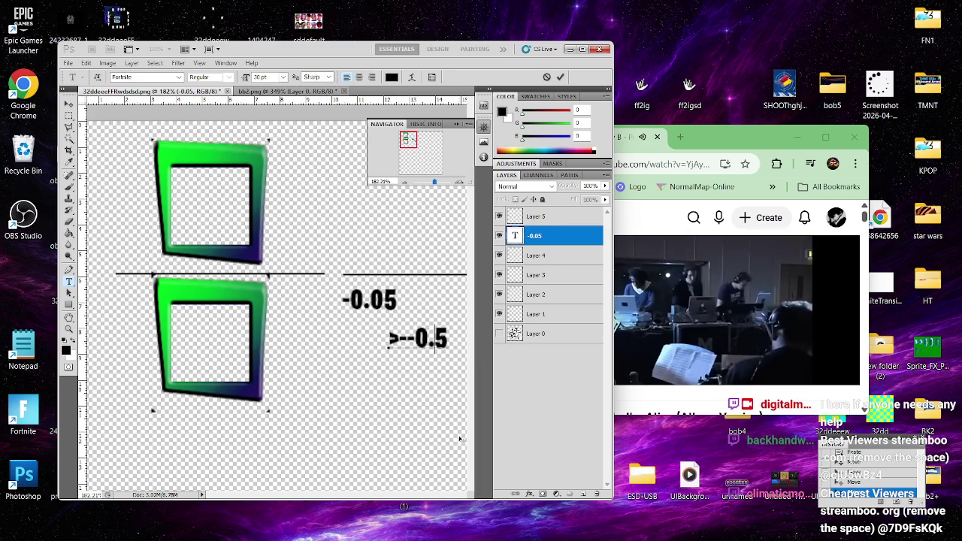
key("Delete")
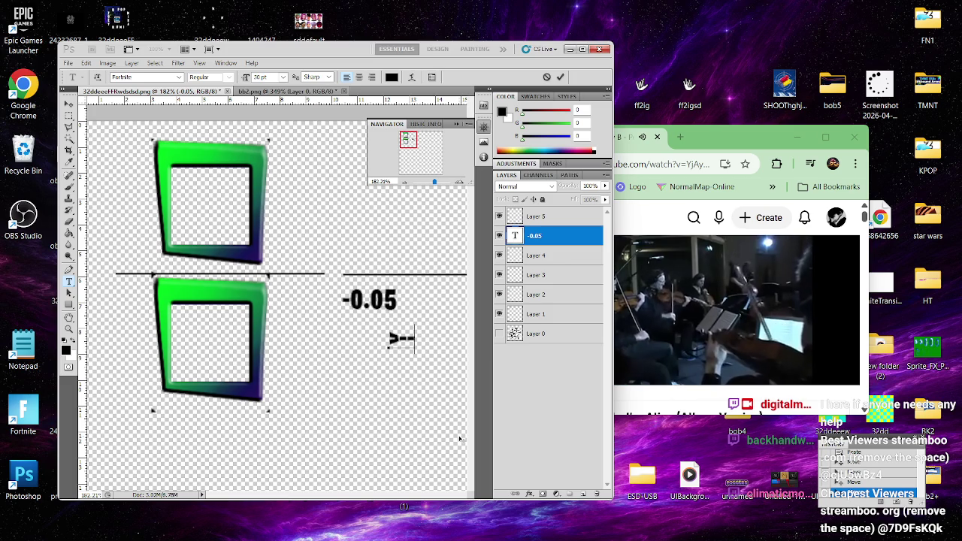
type("10")
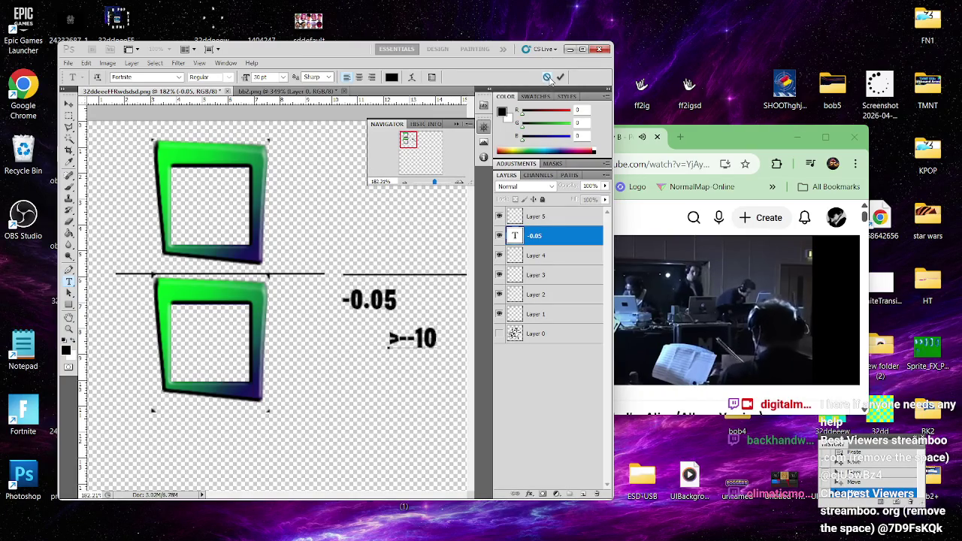
left_click(560, 78)
key("v")
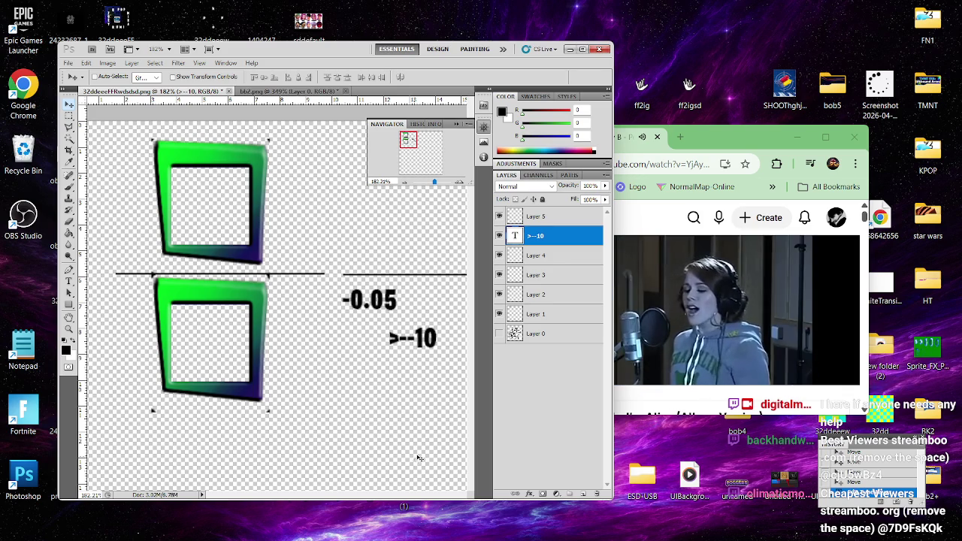
left_click(601, 50)
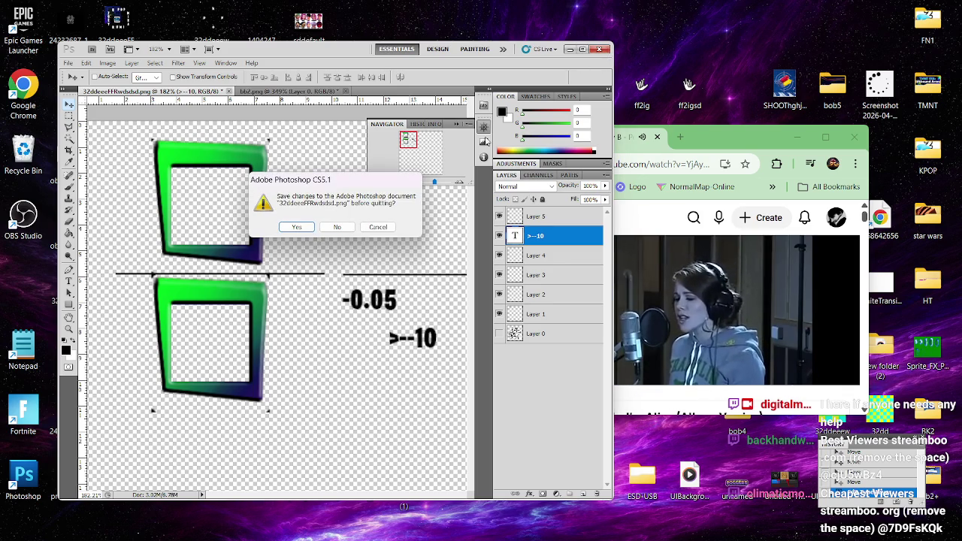
- Decline saving both 32ddeeeFFRwdsdsd.png and bb2.png on exit
left_click(336, 227)
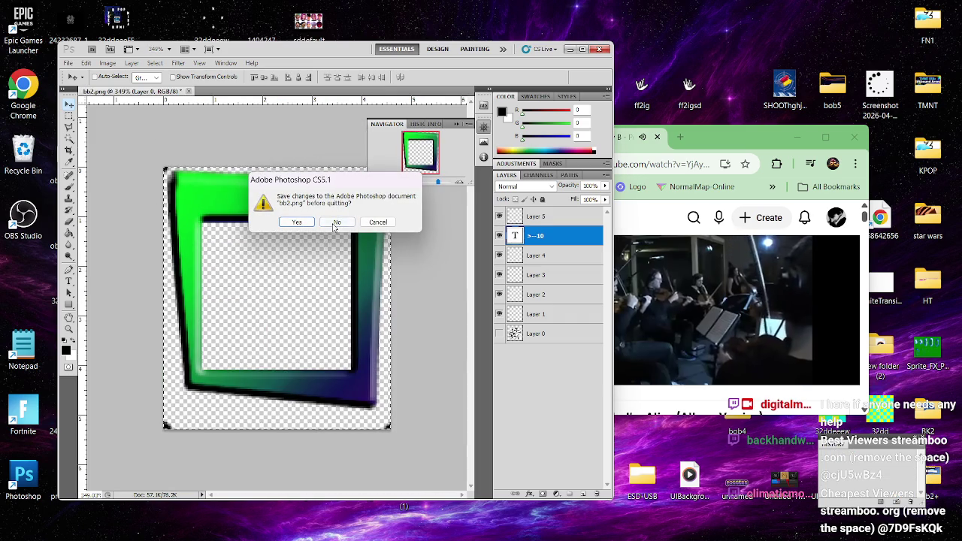
left_click(333, 226)
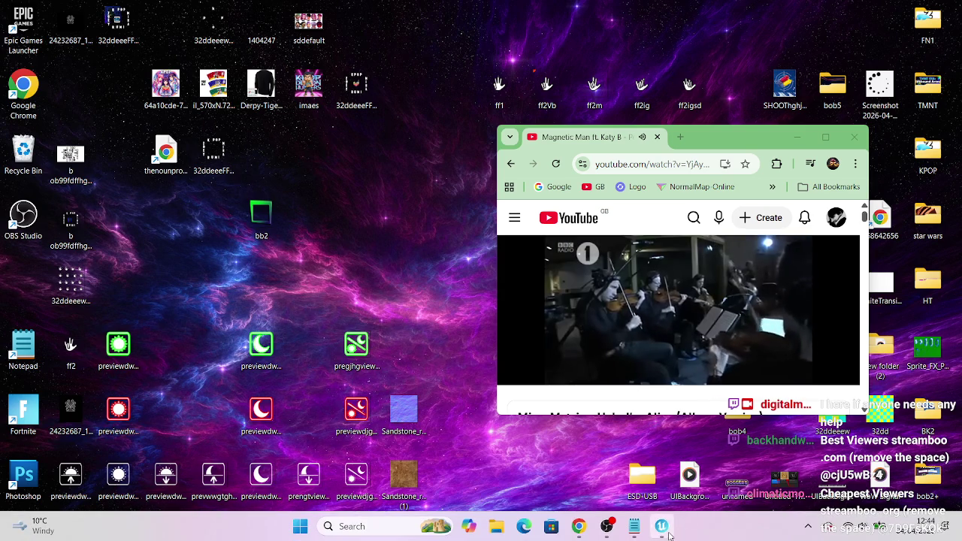
- Close the extra Chrome windows and move the Magnetic Man YouTube window to the left
left_click(662, 526)
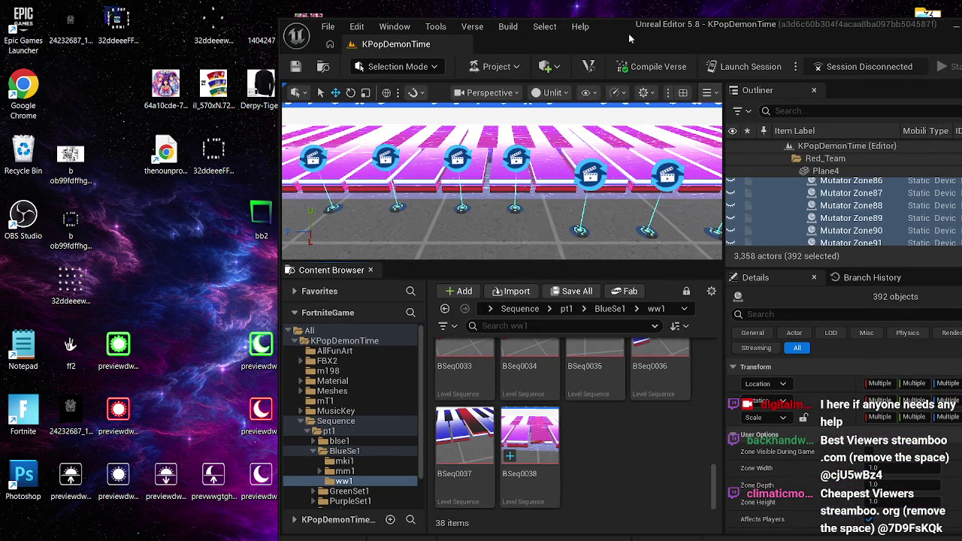
mouse_move(578, 526)
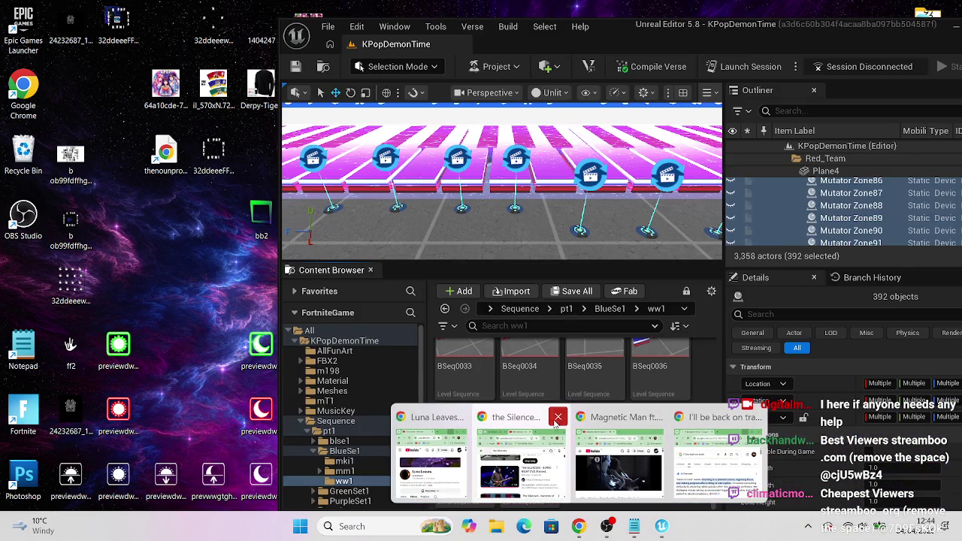
left_click(558, 417)
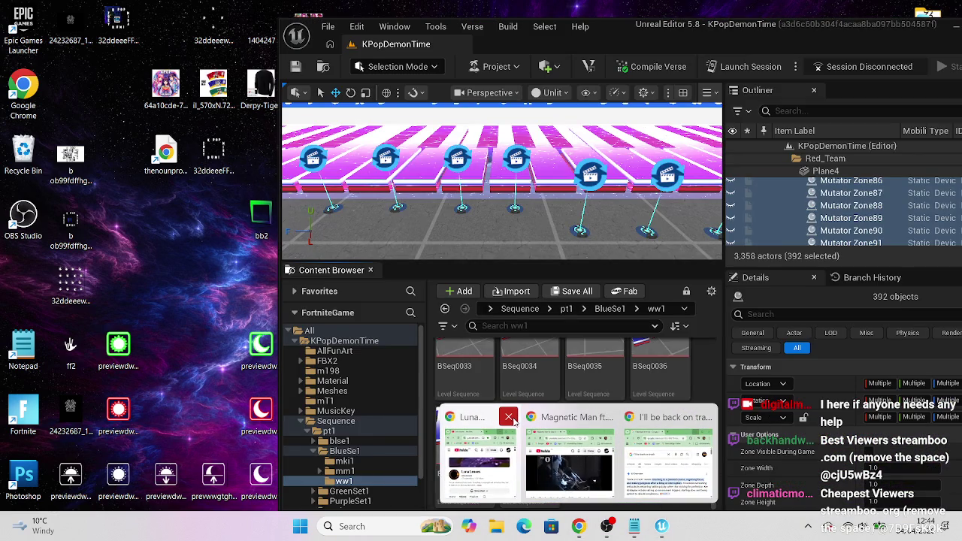
left_click(511, 419)
left_click(667, 417)
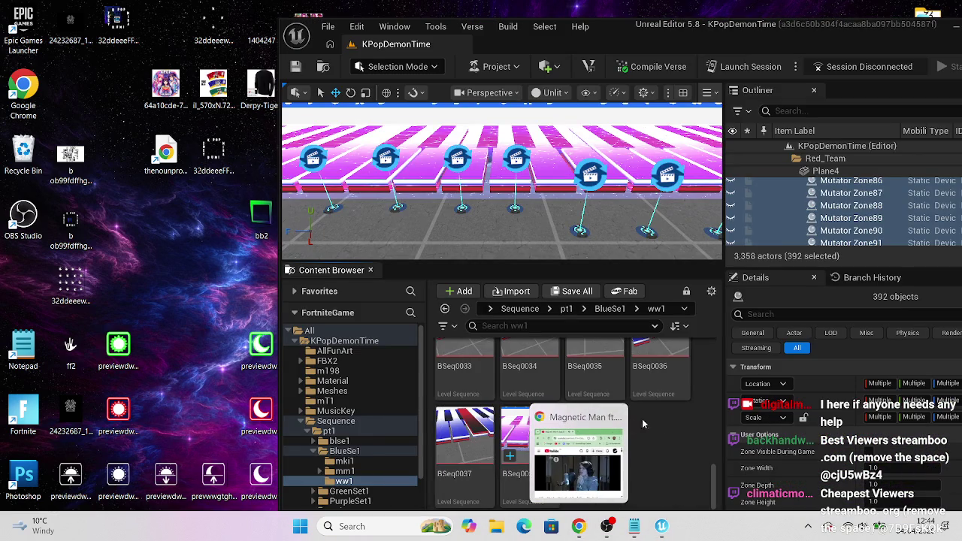
left_click(595, 426)
mouse_move(757, 139)
left_mouse_down()
mouse_move(699, 162)
mouse_move(242, 227)
mouse_move(242, 251)
mouse_move(211, 286)
left_mouse_up()
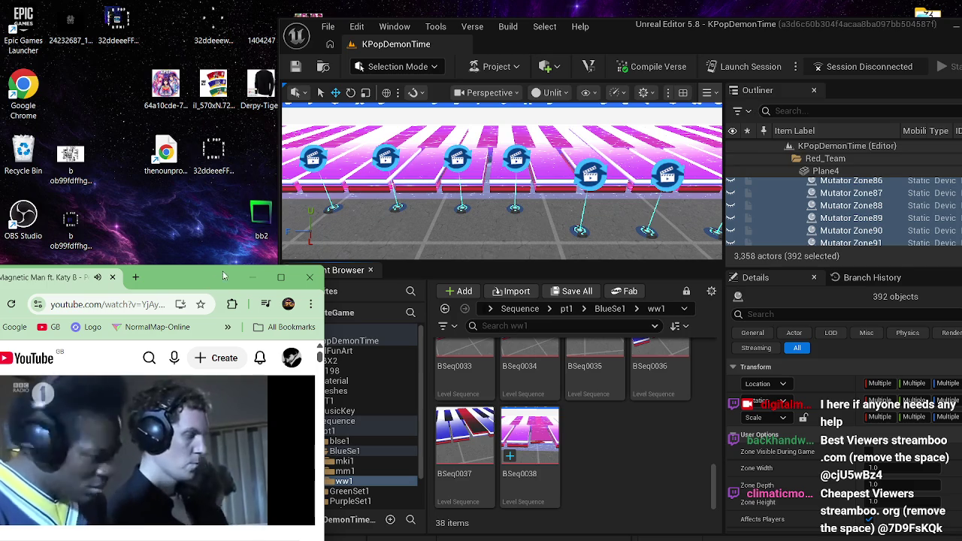
- Back in Unreal, orbit over the piano keys and select Cinematic Sequence Devices 533 and 532
left_click(627, 33)
mouse_move(526, 188)
left_mouse_down()
mouse_move(466, 181)
mouse_move(466, 145)
mouse_move(451, 124)
left_mouse_up()
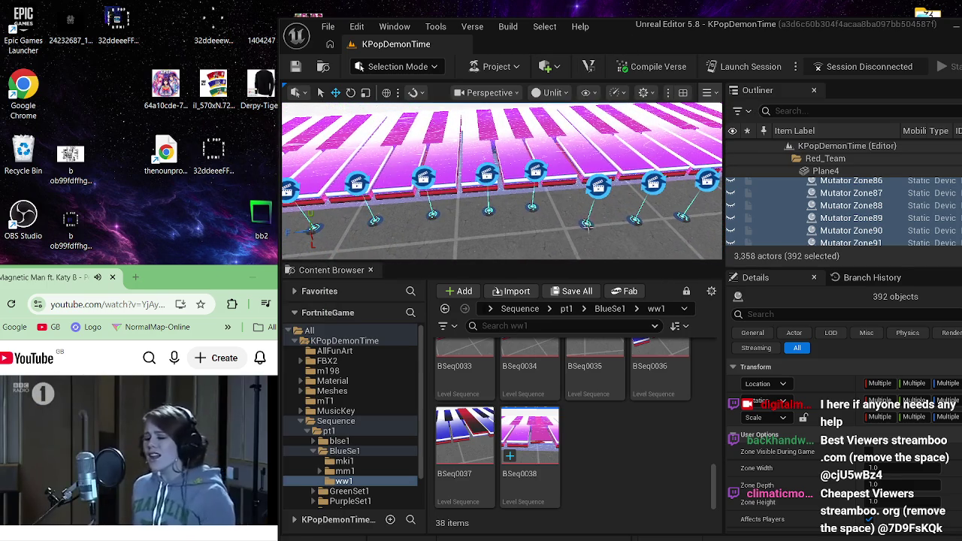
left_click(533, 170)
left_click_drag(533, 170, 519, 256)
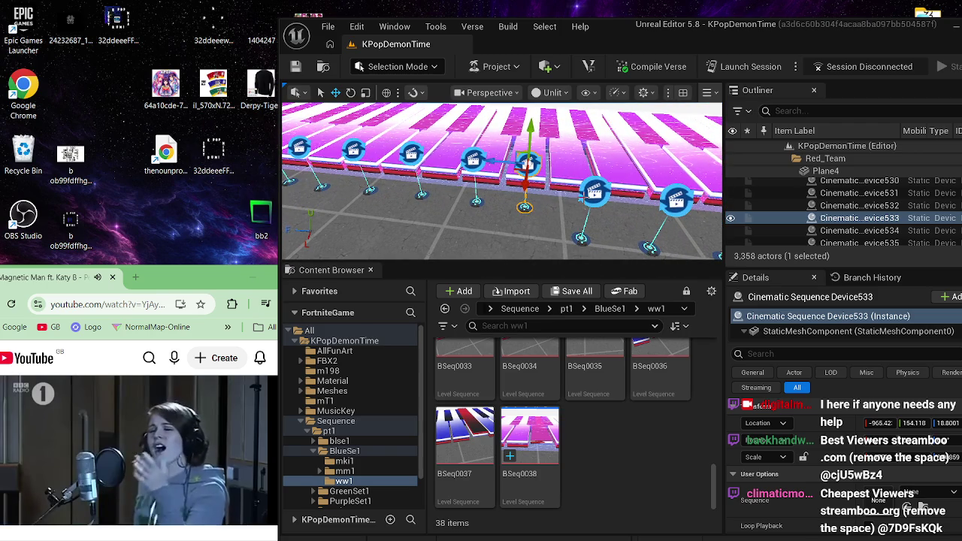
left_click(593, 192)
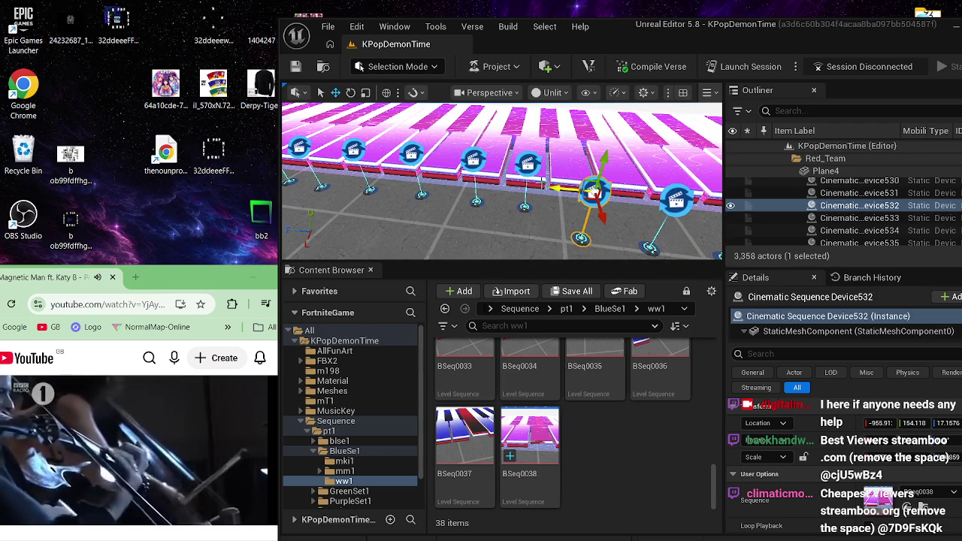
- Duplicate BSeq0038 as BSeq0039 in the ww1 folder
right_click(514, 425)
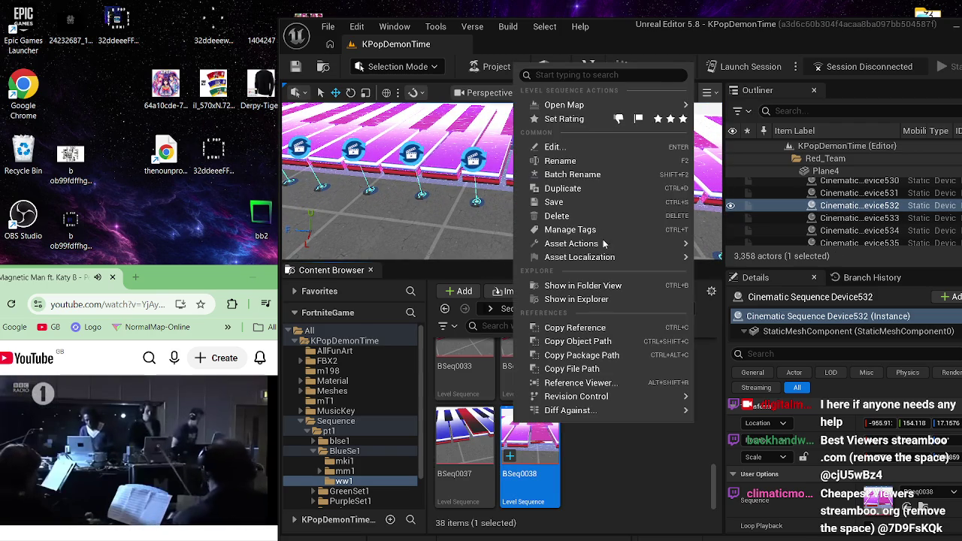
left_click(602, 189)
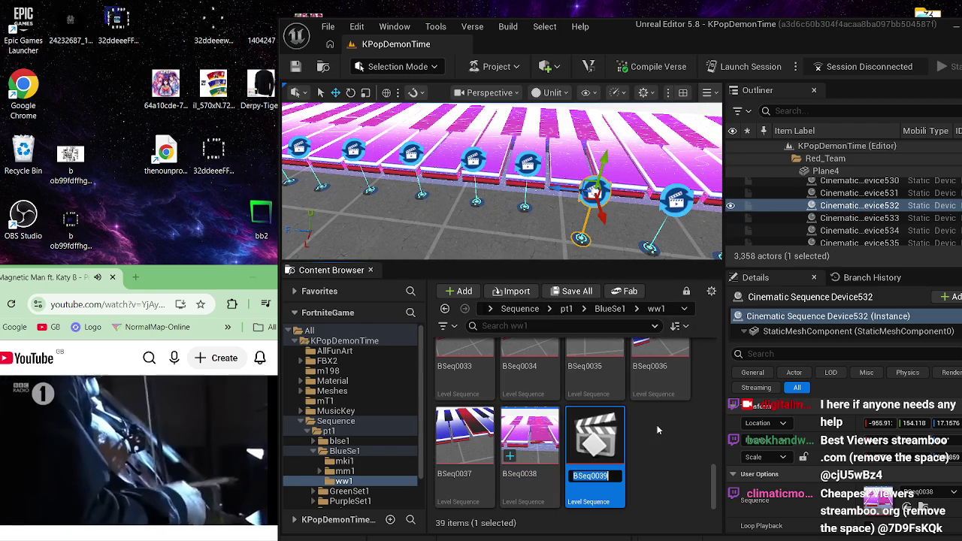
key("Return")
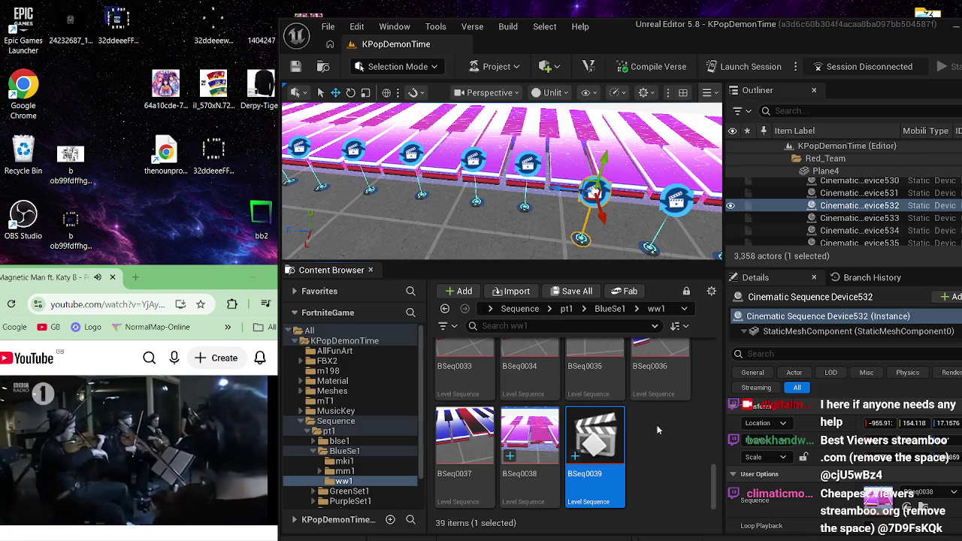
- Select Cinematic Sequence Devices 531, 532, then 533 in the level
mouse_move(631, 366)
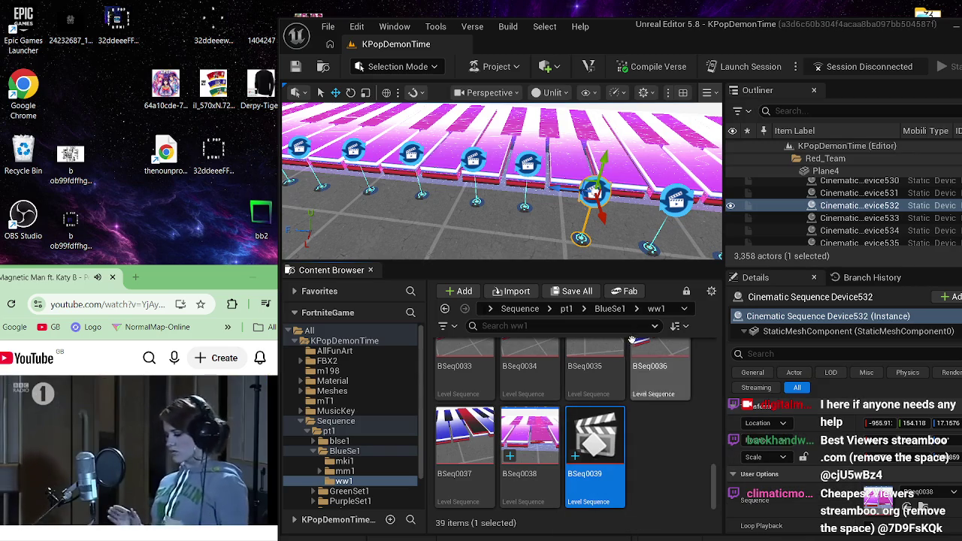
left_click(631, 234)
left_click(676, 199)
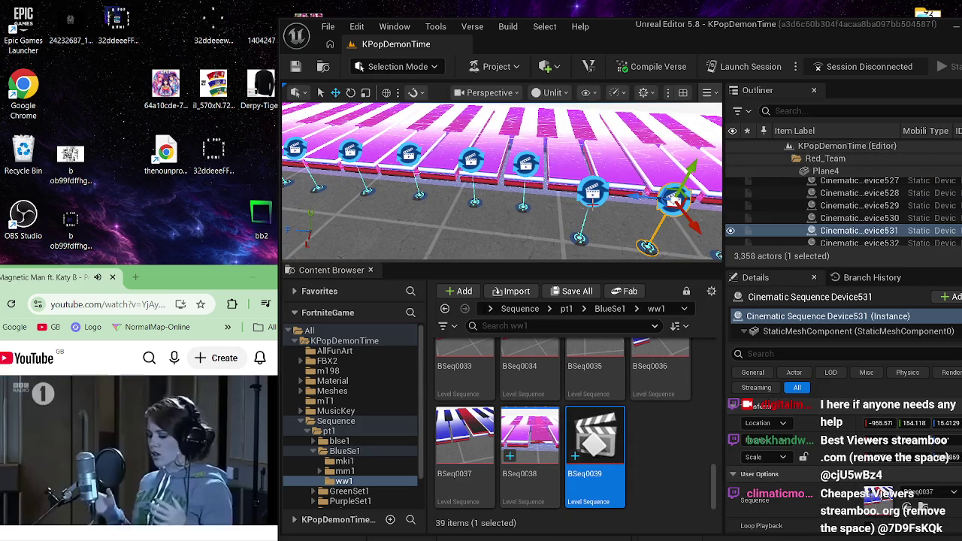
left_click(592, 196)
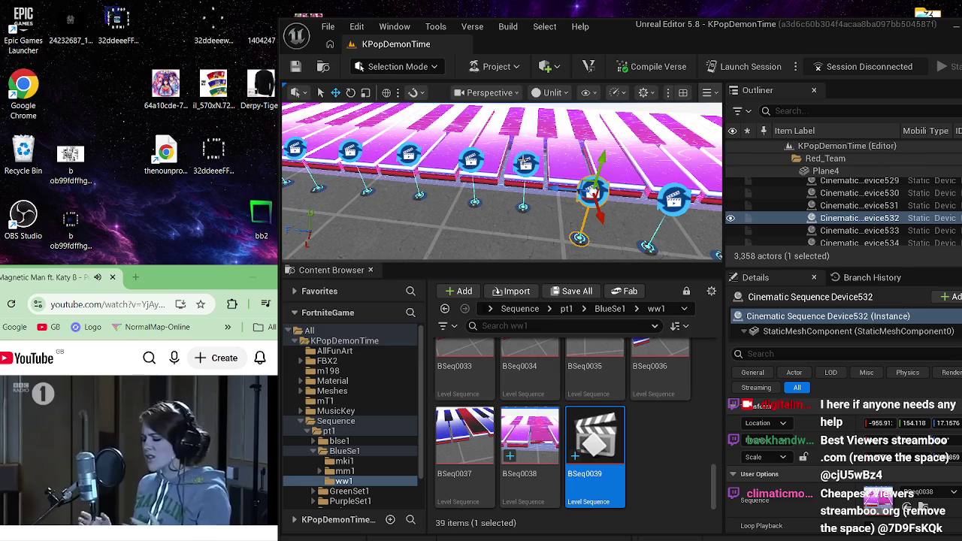
left_click(527, 163)
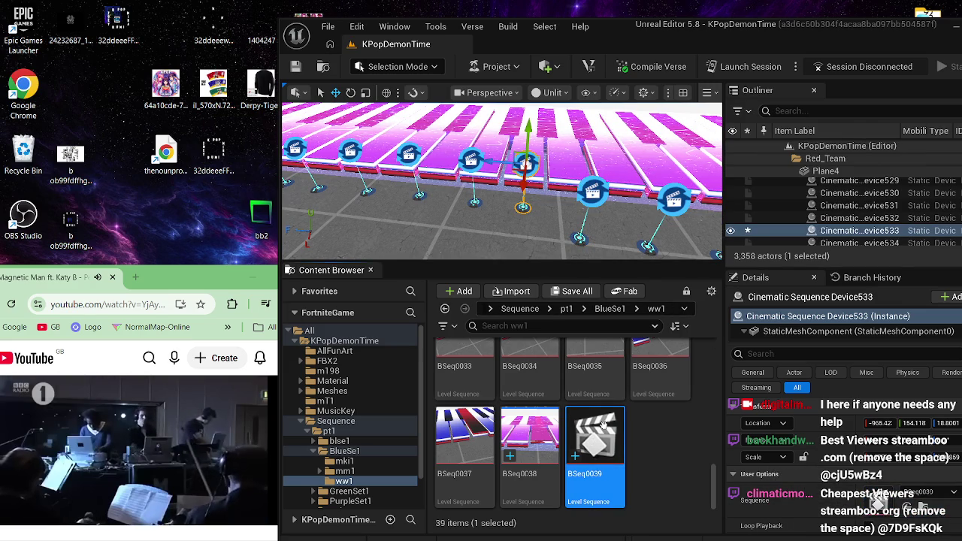
- In BSeq0039, replace the Cube025 track with a Cube1026 track and save
double_click(603, 425)
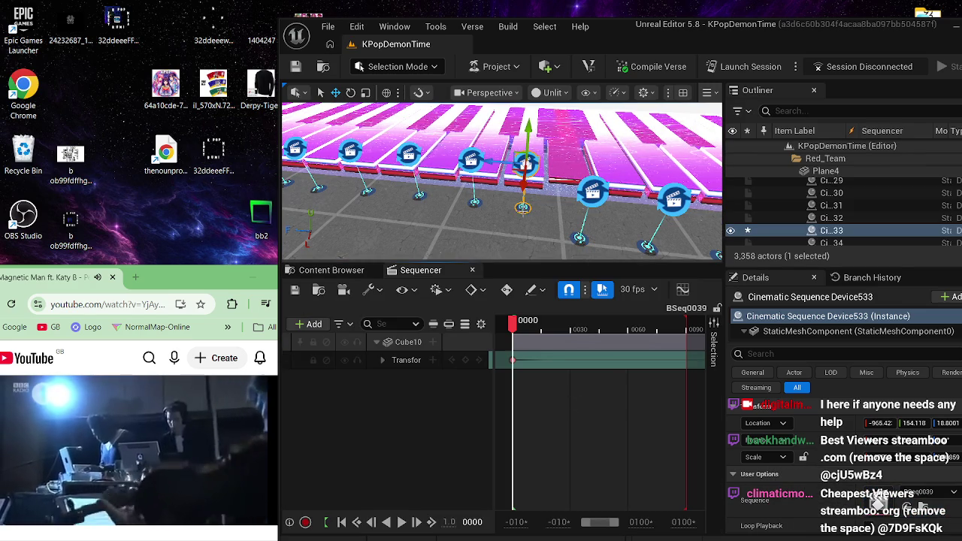
left_click(415, 342)
key("Delete")
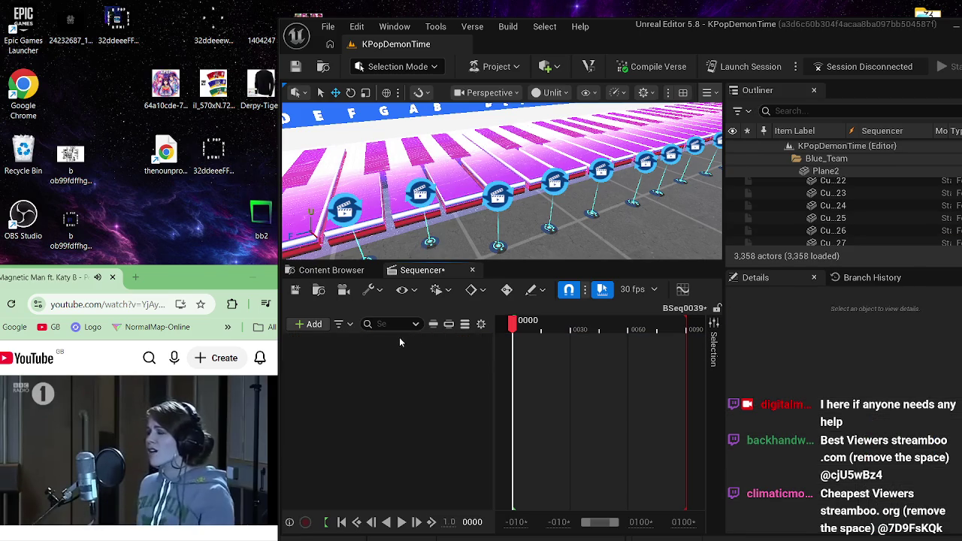
left_click(377, 161)
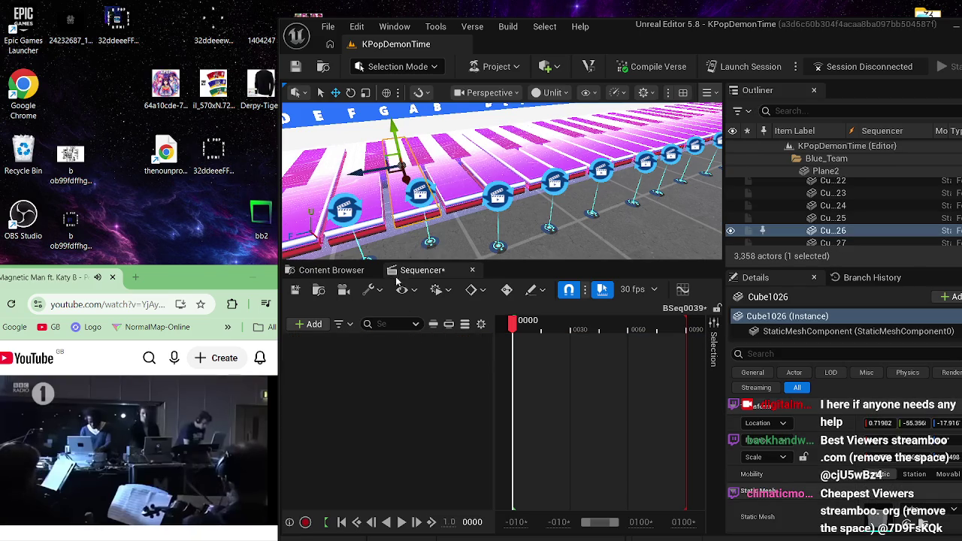
left_click(314, 324)
mouse_move(348, 90)
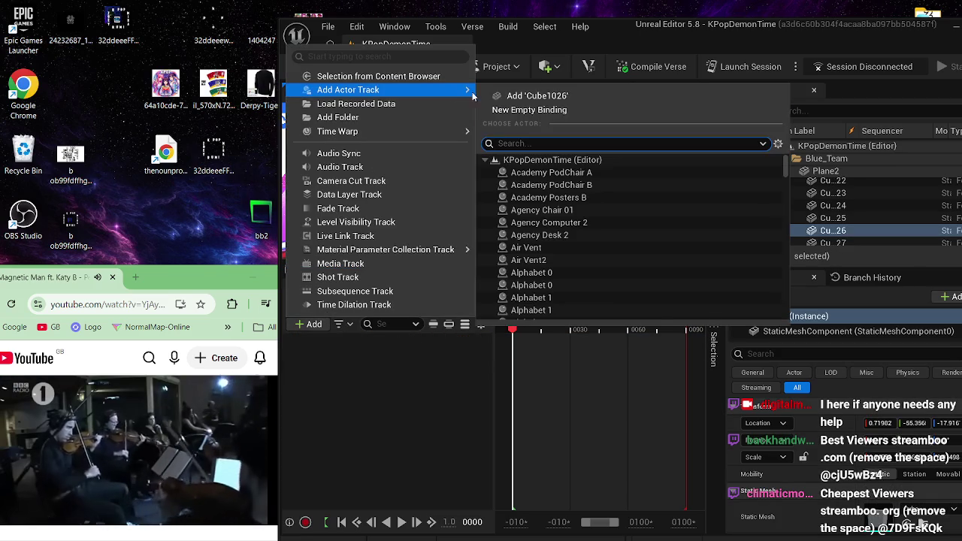
left_click(515, 95)
left_click(421, 360)
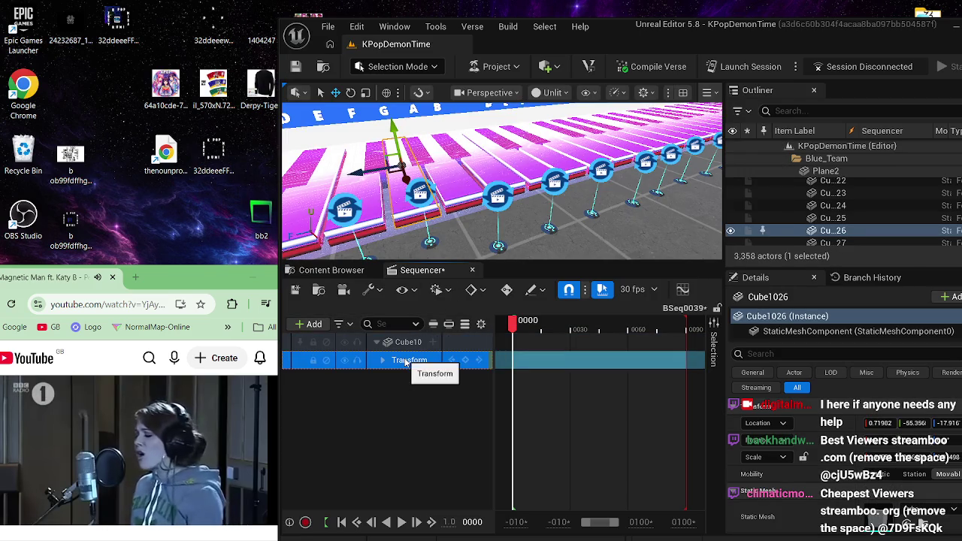
key("Delete")
left_click(404, 342)
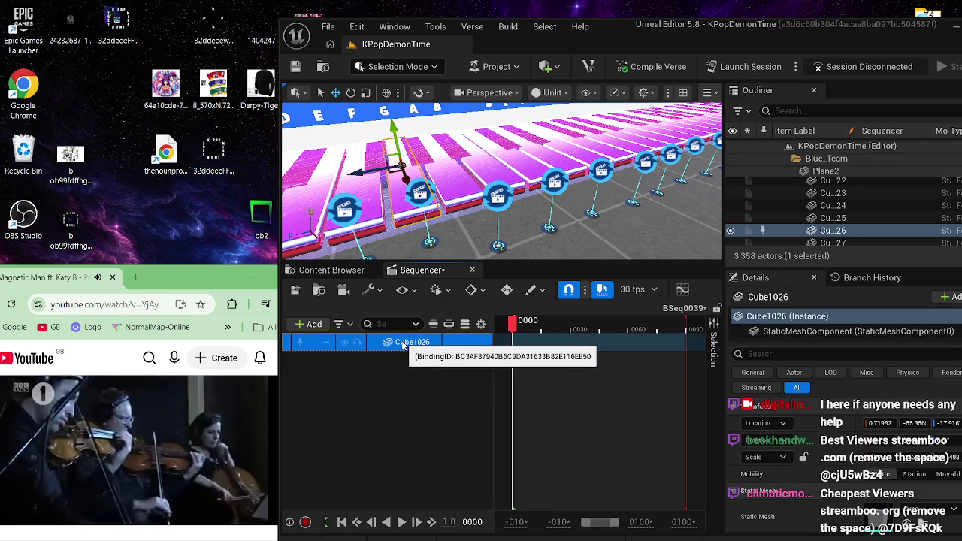
key("ctrl+s")
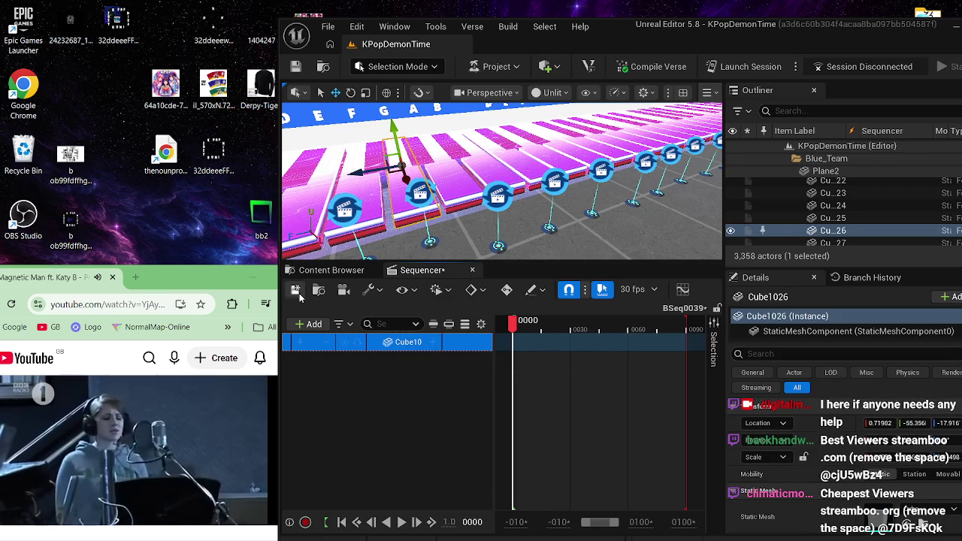
left_click(472, 270)
- After checking BSeq0038, key Cube1026's transform at frame 0000 in BSeq0039 and save
double_click(551, 458)
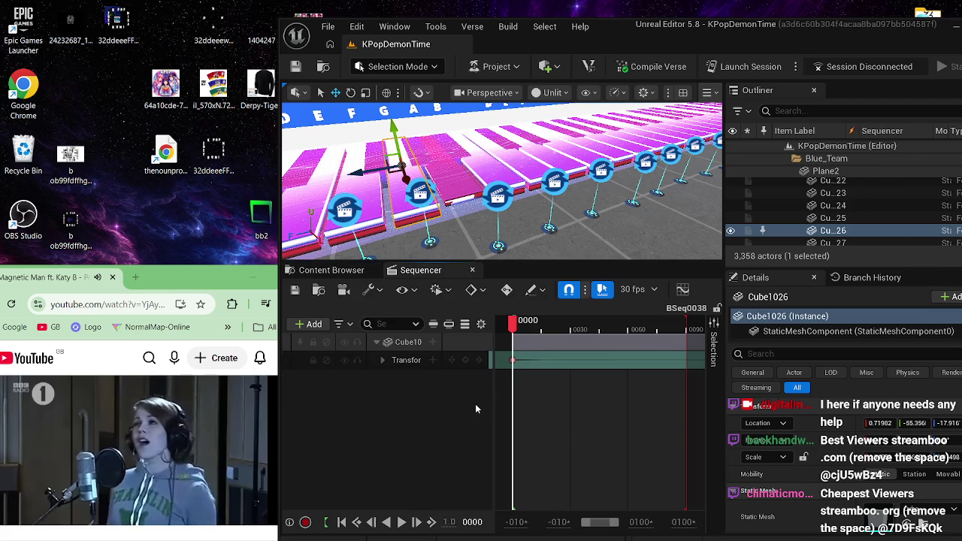
left_click(410, 362)
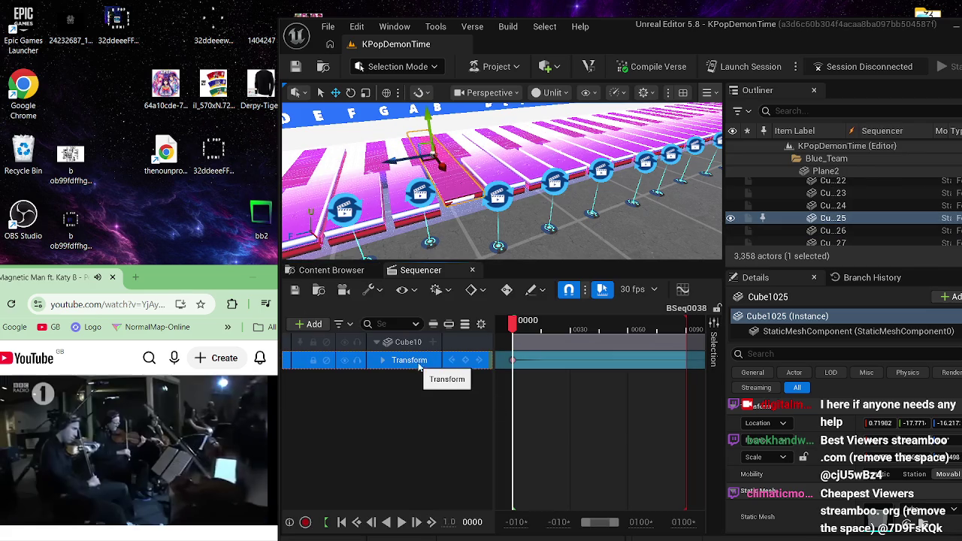
left_click(472, 270)
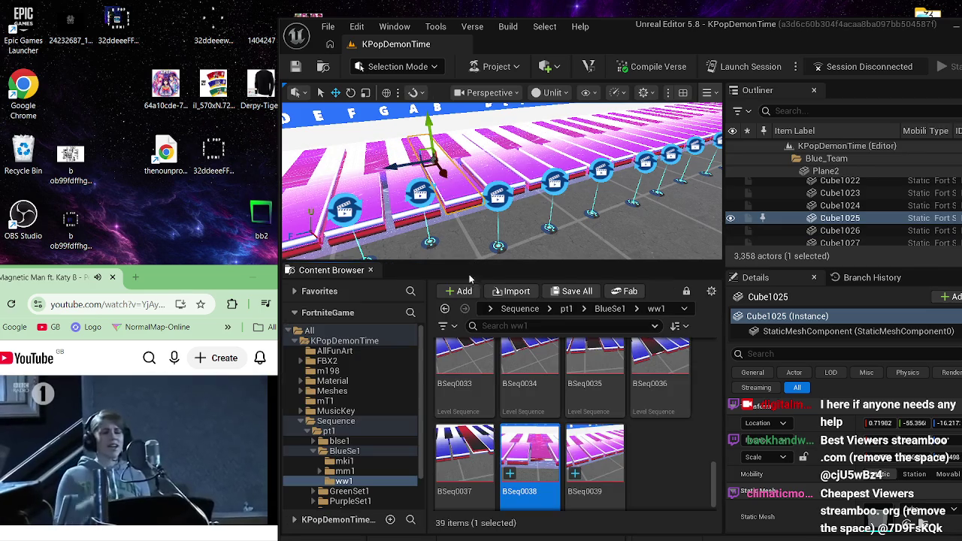
double_click(594, 455)
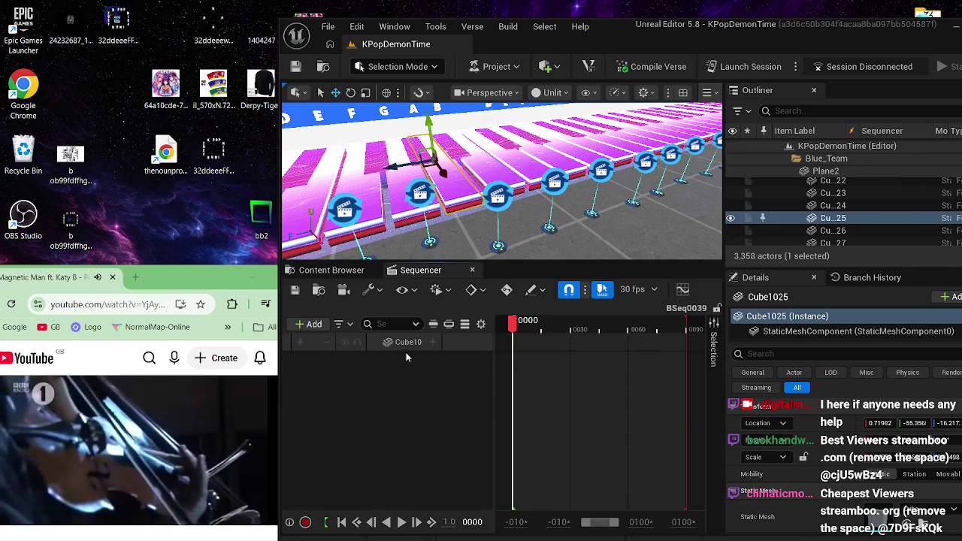
left_click(403, 346)
key("s")
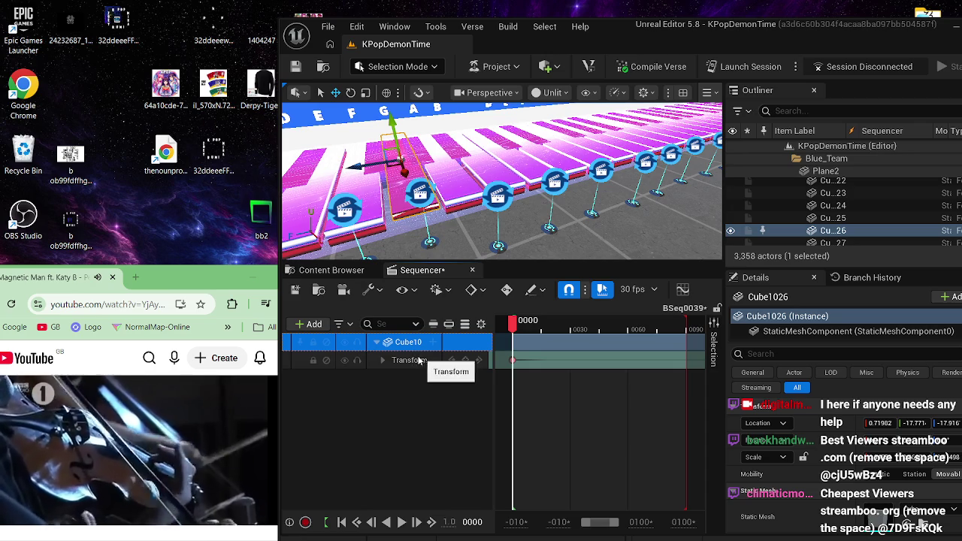
left_click(295, 291)
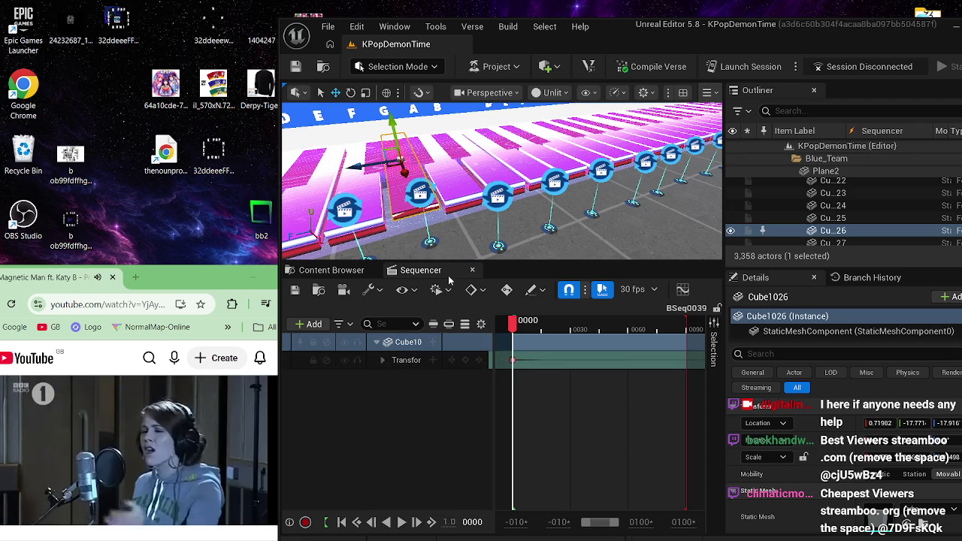
left_click(472, 270)
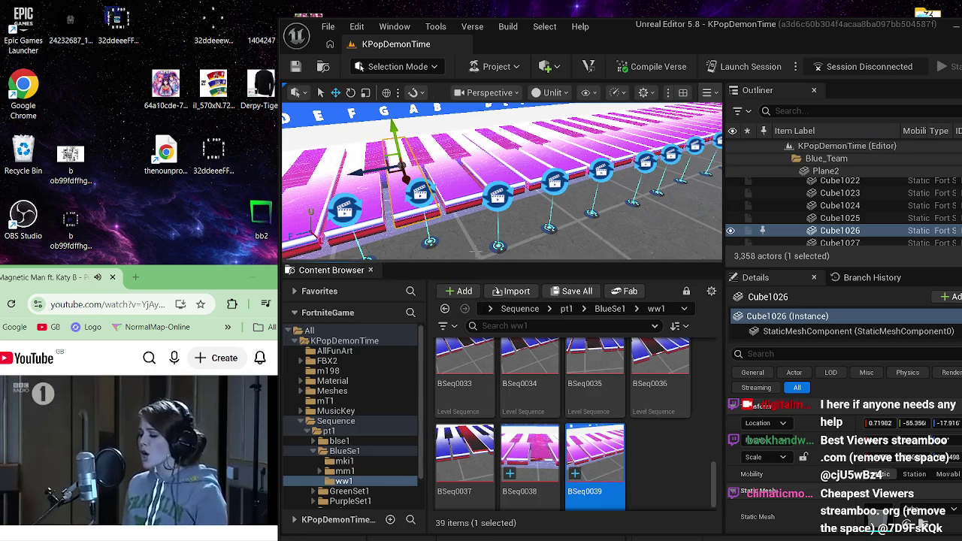
- Nudge Cinematic Sequence Device533 slightly along X, then deselect it
key("a")
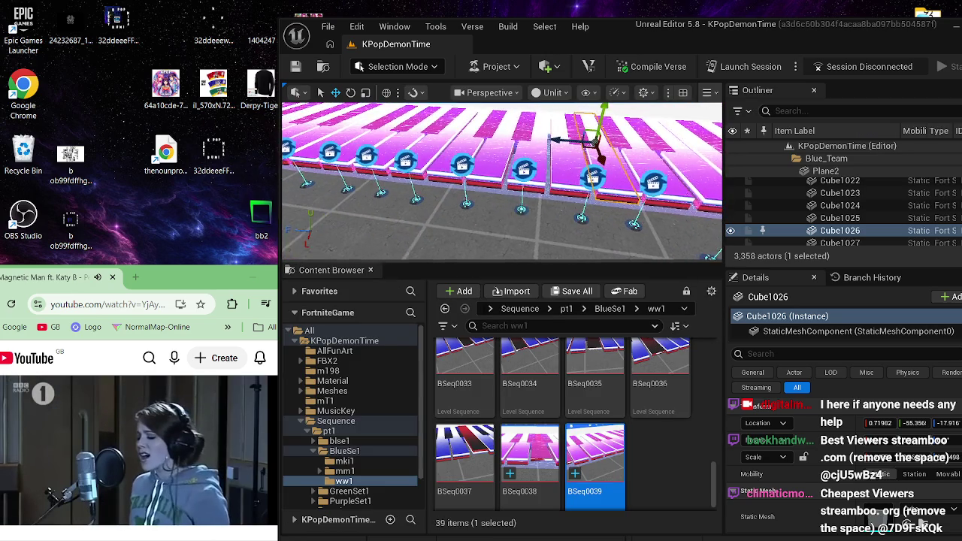
key("d")
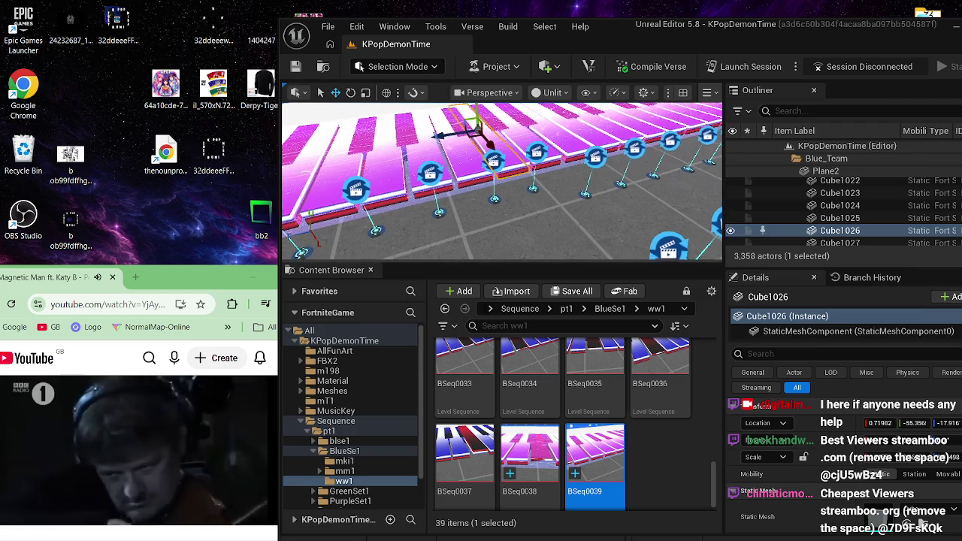
left_click(487, 168)
left_click_drag(507, 188, 531, 205)
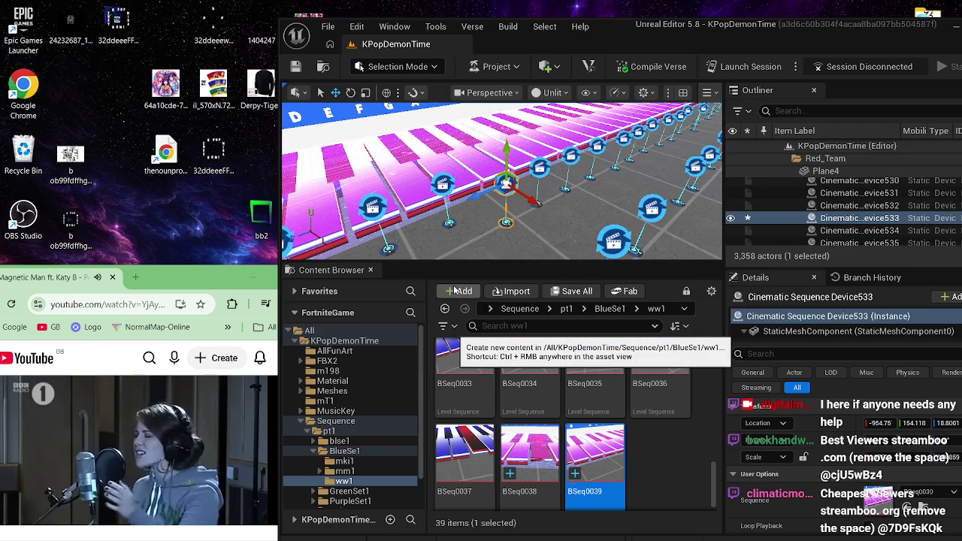
left_click(471, 242)
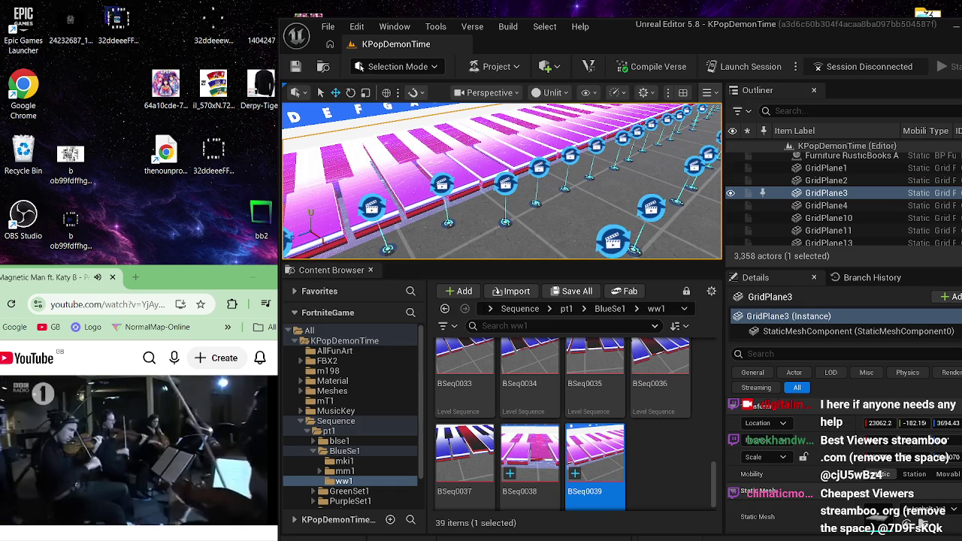
- Select Cinematic Sequence Device534 in the viewport
left_click(443, 184)
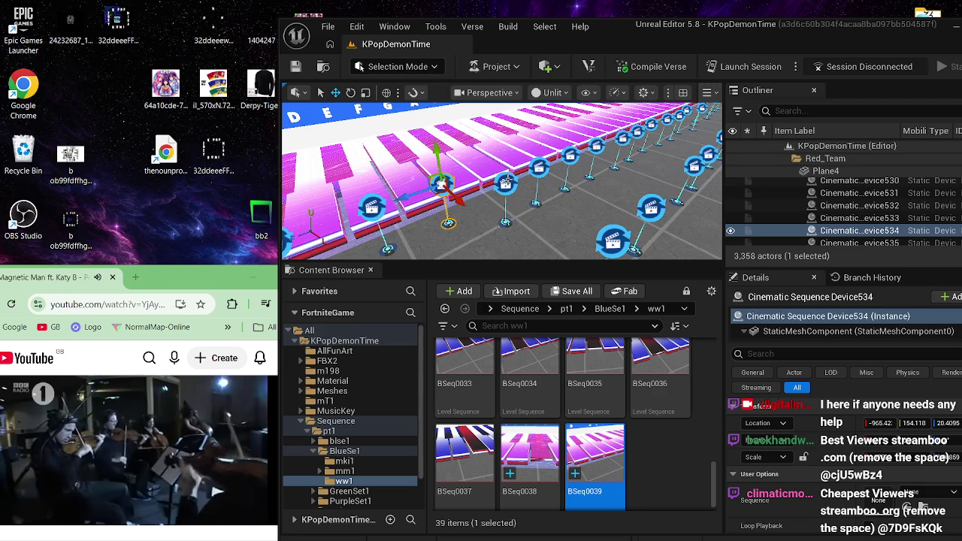
- Duplicate the BSeq0039 level sequence, keeping the new name BSeq0040
left_click(505, 182)
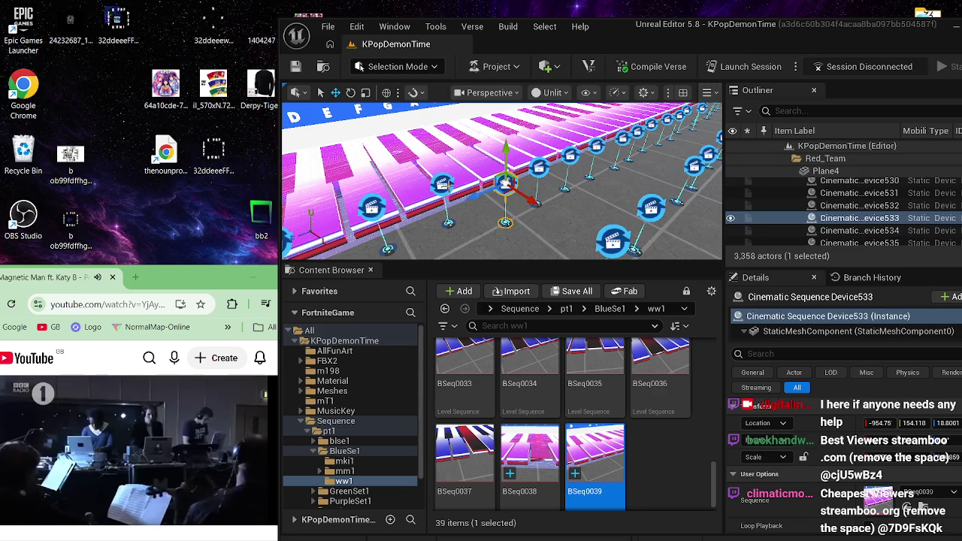
left_click(442, 184)
right_click(574, 437)
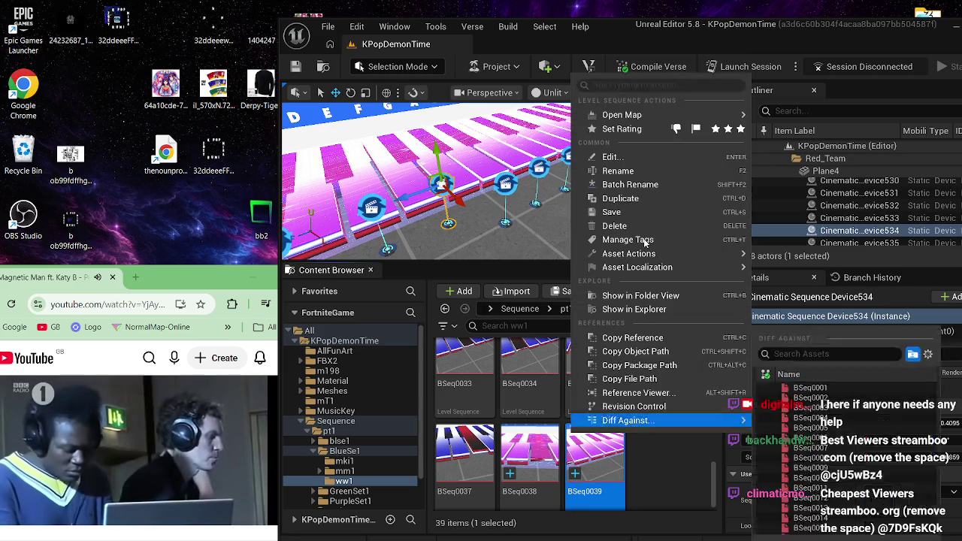
left_click(644, 199)
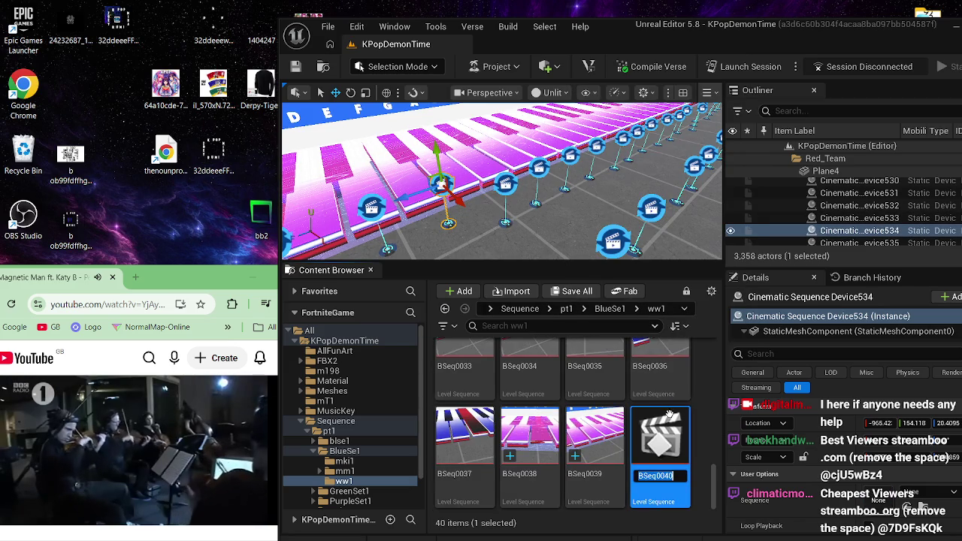
key("Return")
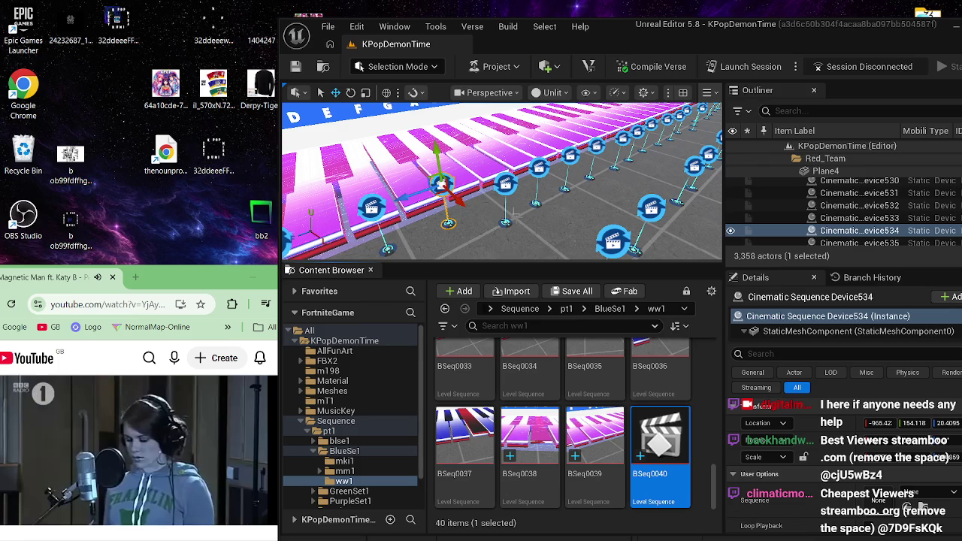
- Drag BSeq0040 into Cinematic Sequence Device534's Sequence field
left_click(494, 223)
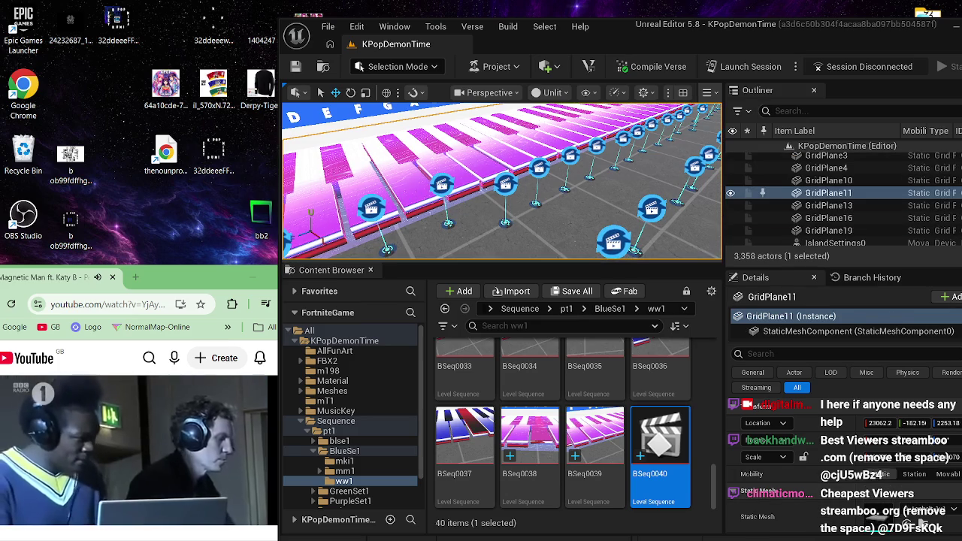
left_click(443, 184)
left_click_drag(660, 443, 876, 496)
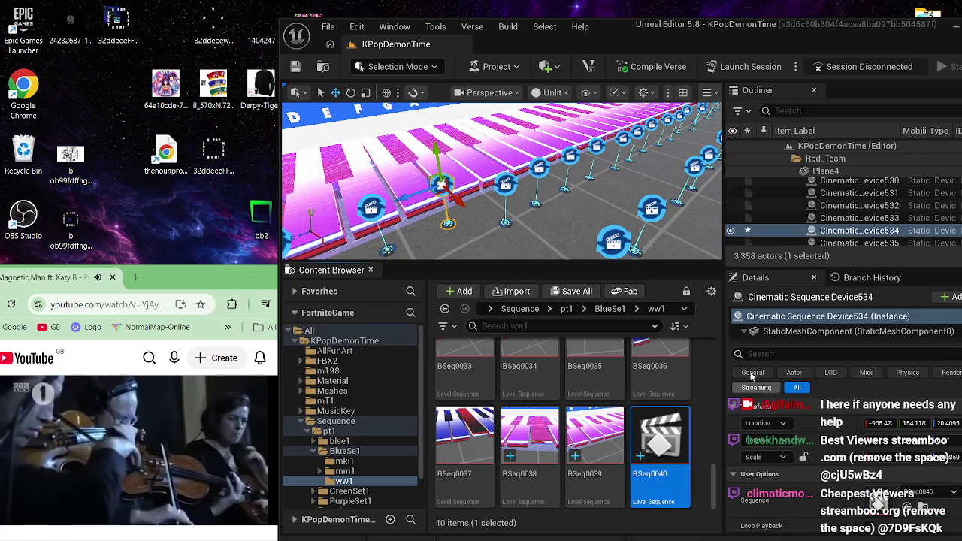
- Open BSeq0040 in Sequencer and delete its Cube1026 track
double_click(672, 439)
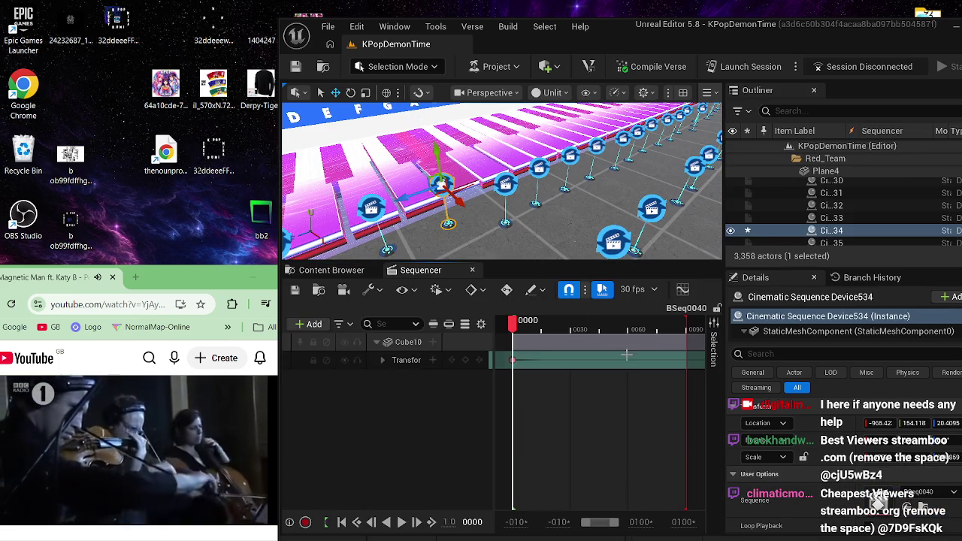
right_click(399, 342)
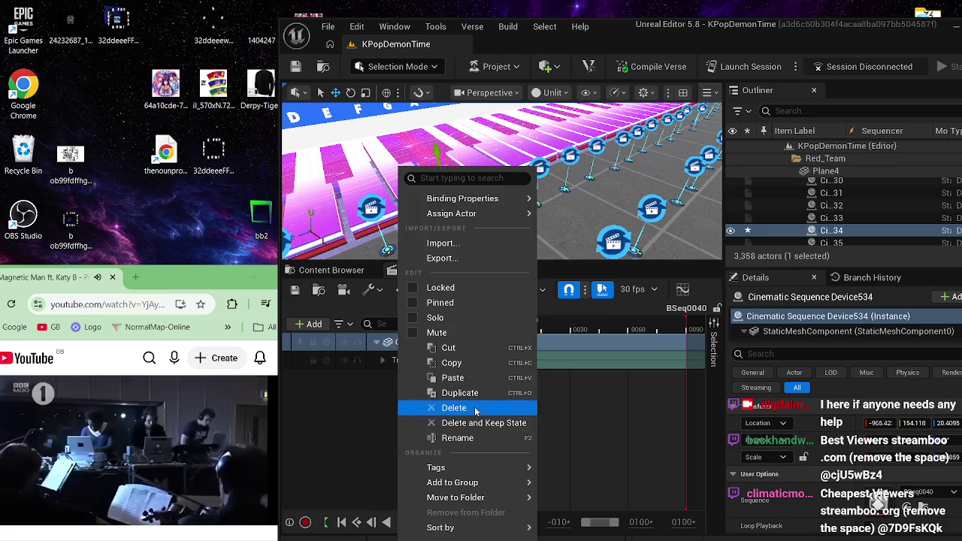
left_click(455, 408)
- Add an actor track for Cube1027 to BSeq0040
left_click(414, 188)
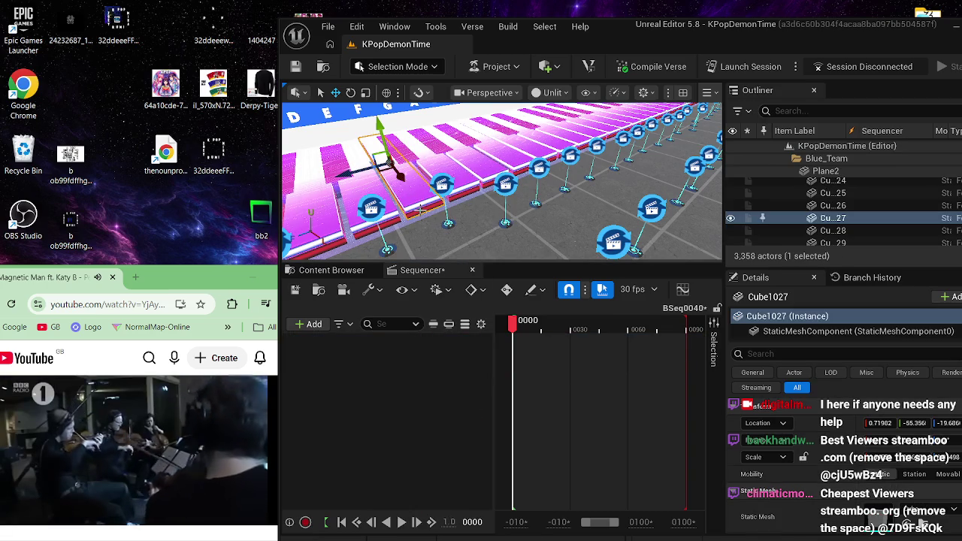
left_click(309, 323)
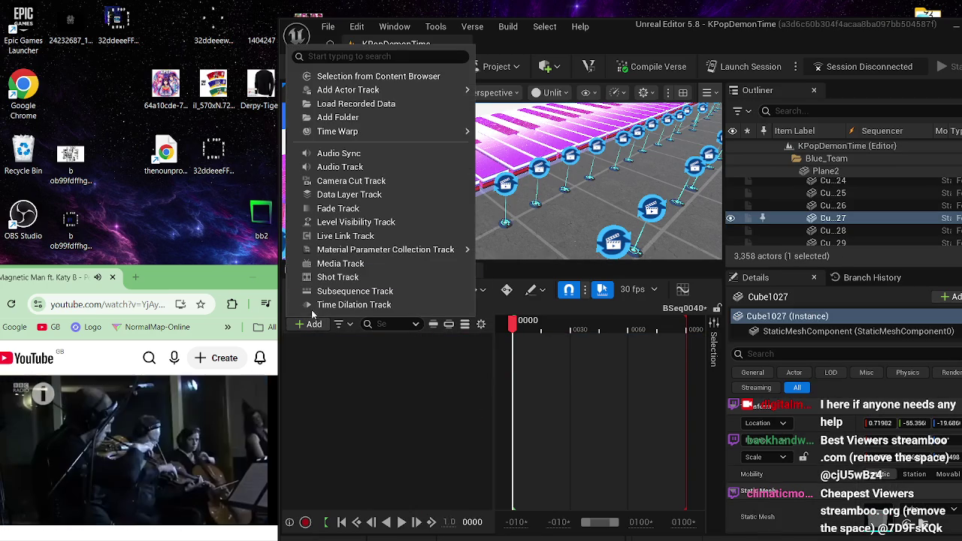
mouse_move(442, 90)
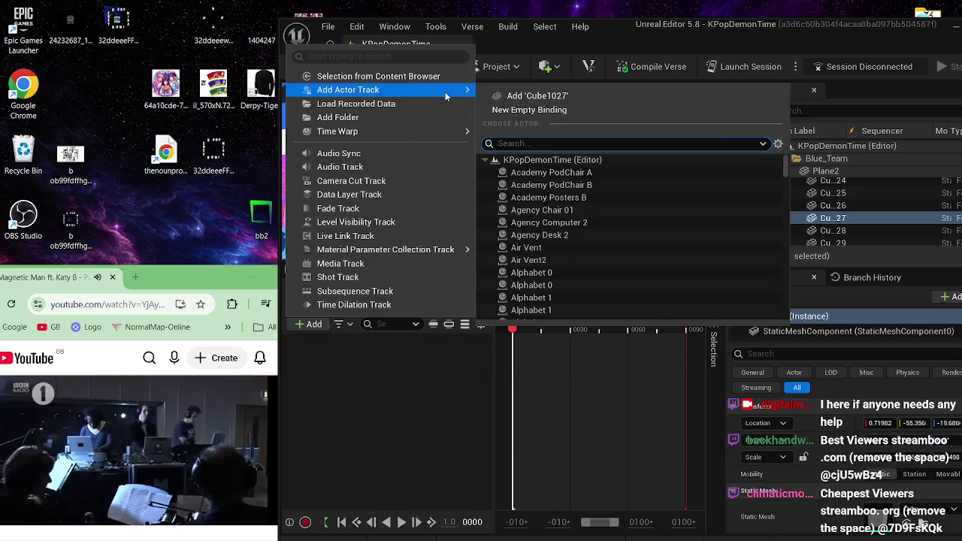
left_click(518, 96)
left_click(402, 359)
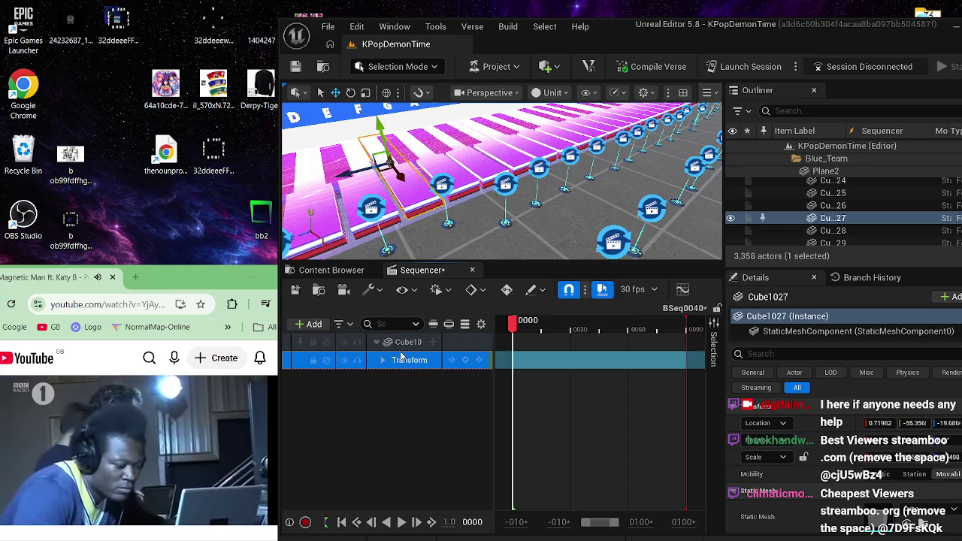
left_click(401, 349)
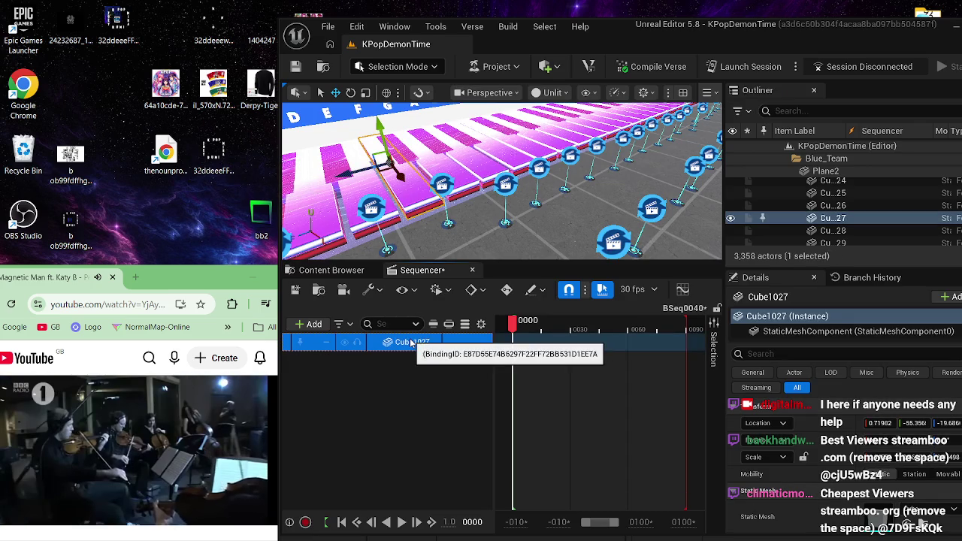
- Key Cube1027's Transform at the start frame, save BSeq0040, and close Sequencer
left_click(295, 292)
left_click(295, 294)
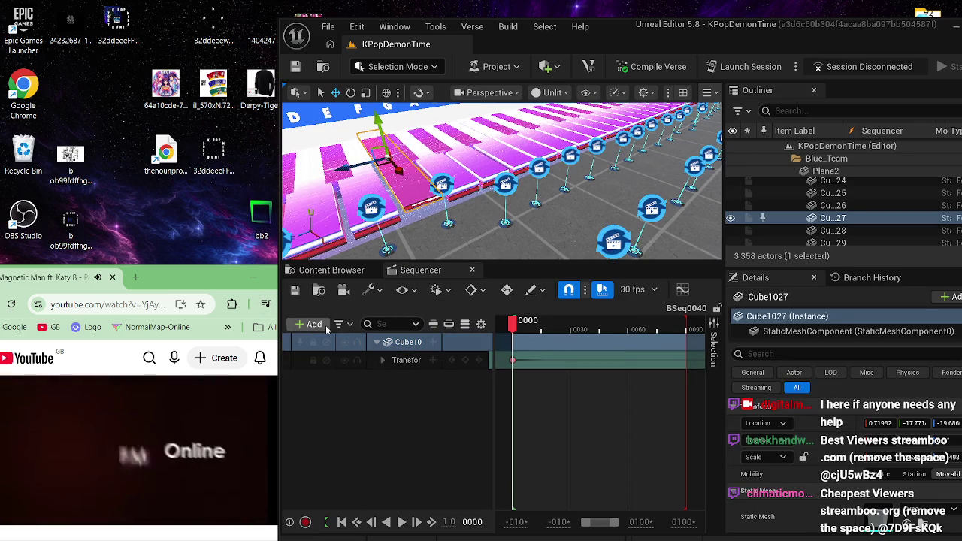
left_click_drag(513, 322, 681, 342)
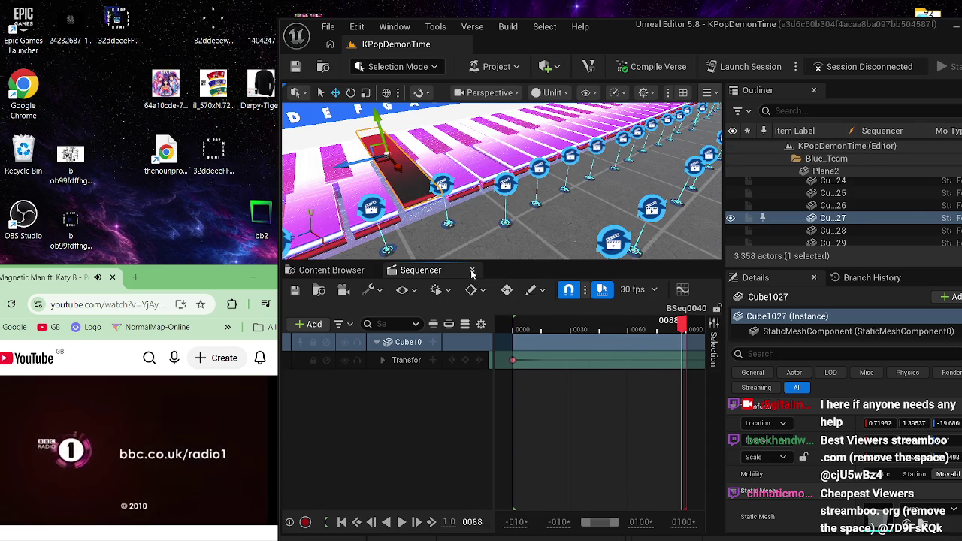
left_click(472, 270)
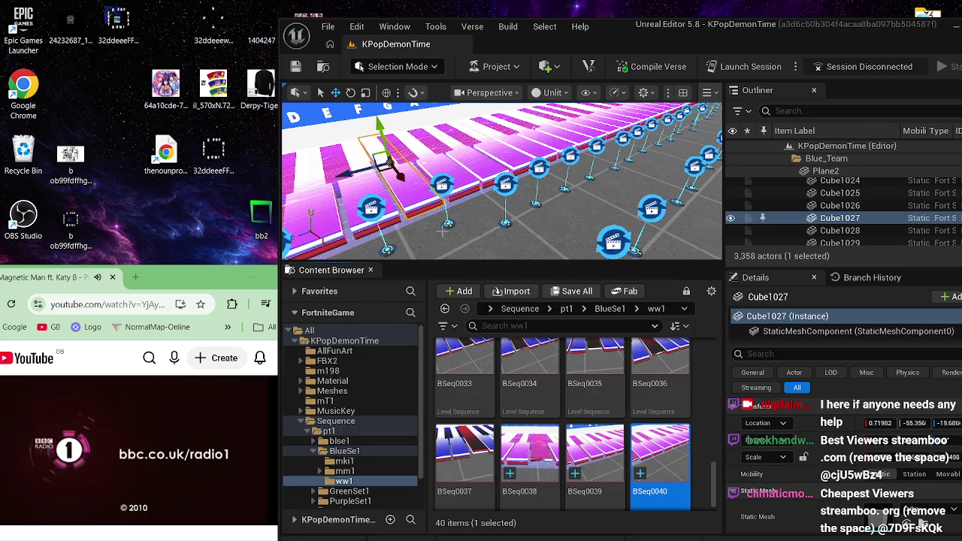
- Turn the view toward the piano keys and select Cinematic Sequence Device535
left_click(468, 225)
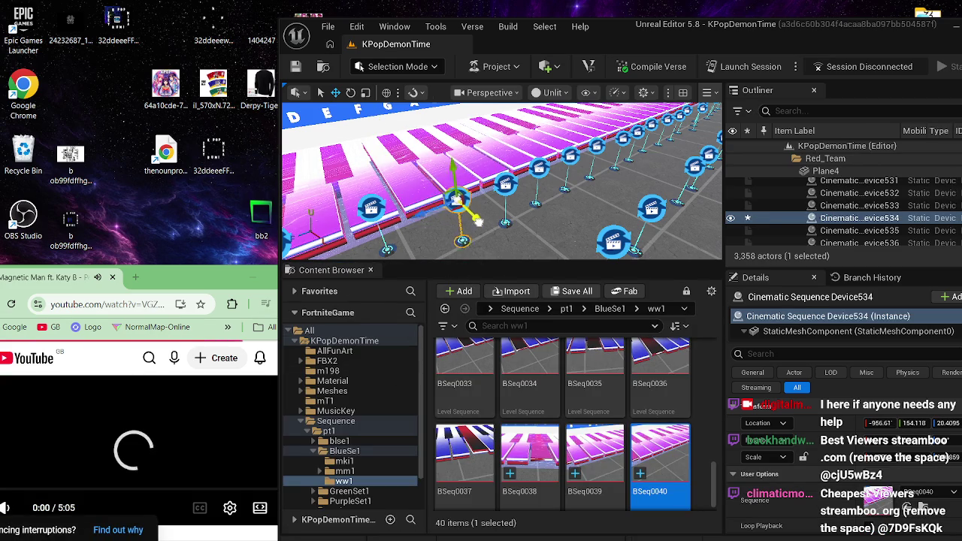
left_click_drag(487, 229, 472, 244)
mouse_move(22, 509)
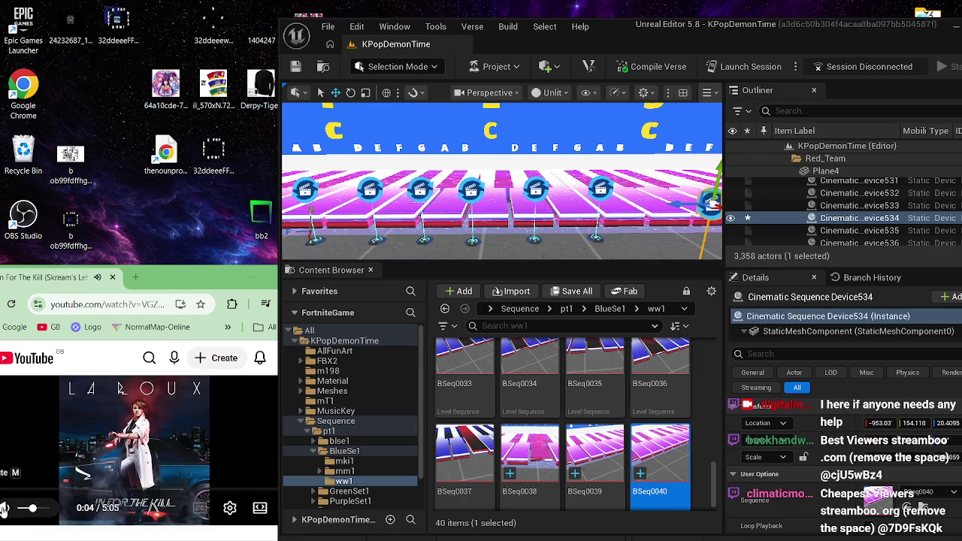
left_click_drag(278, 421, 325, 421)
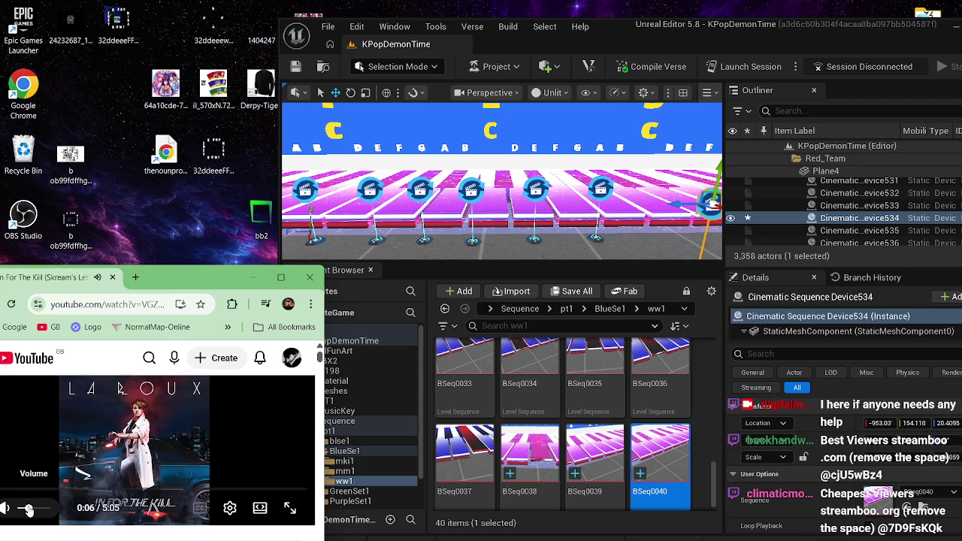
left_click(597, 130)
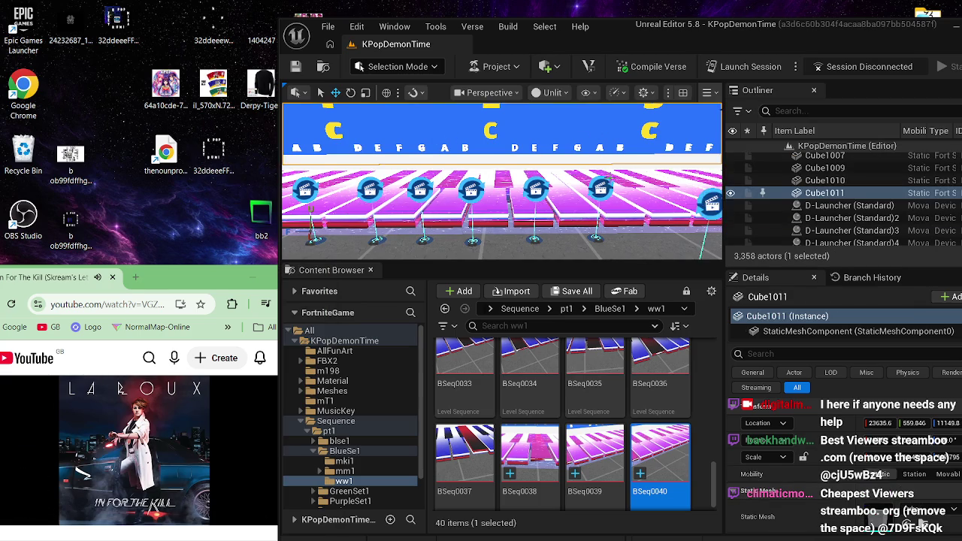
left_click_drag(577, 200, 577, 200)
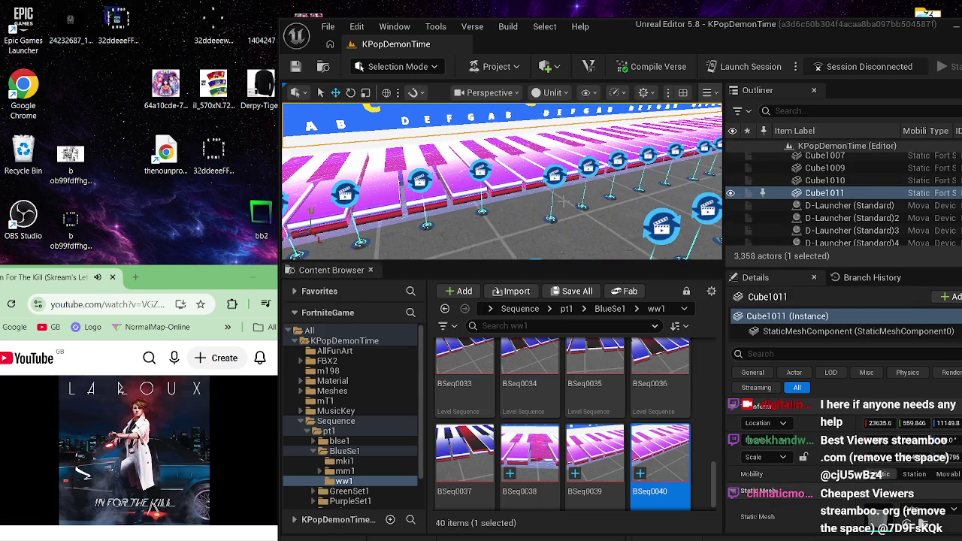
left_click(479, 171)
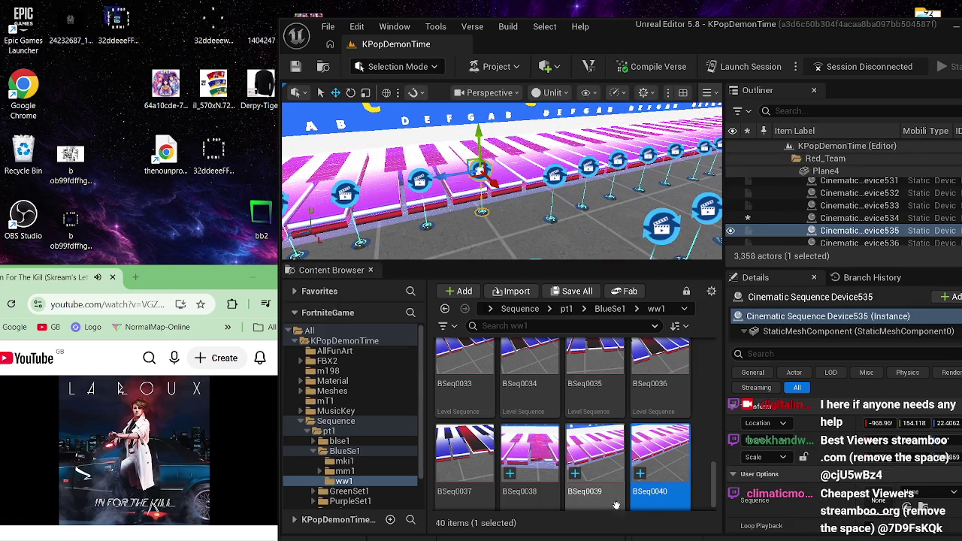
left_click(549, 176)
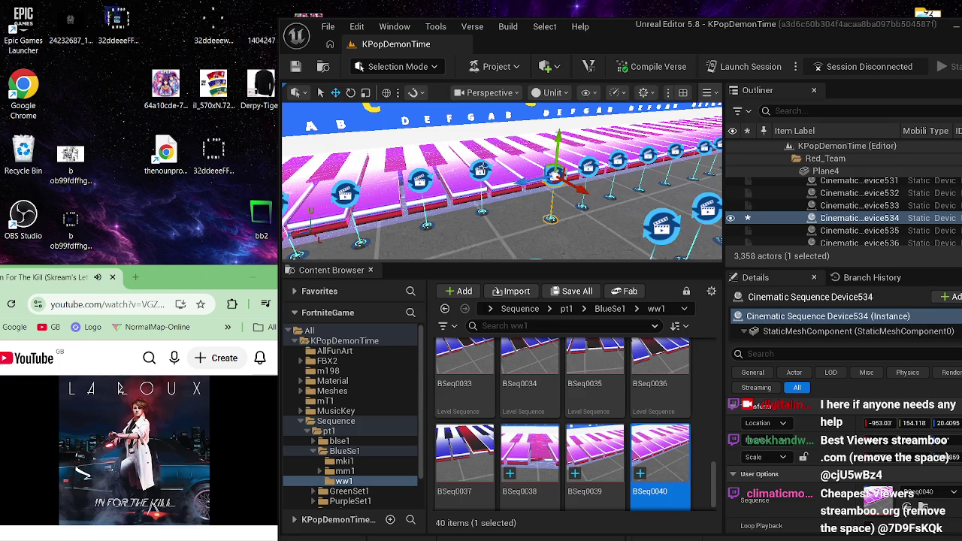
left_click(479, 171)
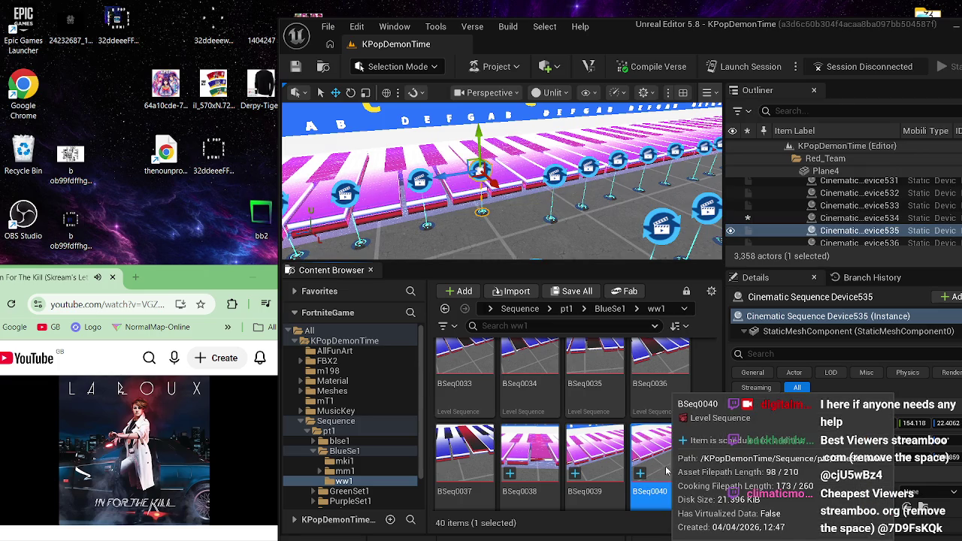
- Duplicate BSeq0040, keeping the new name BSeq0041
right_click(669, 461)
left_click(715, 232)
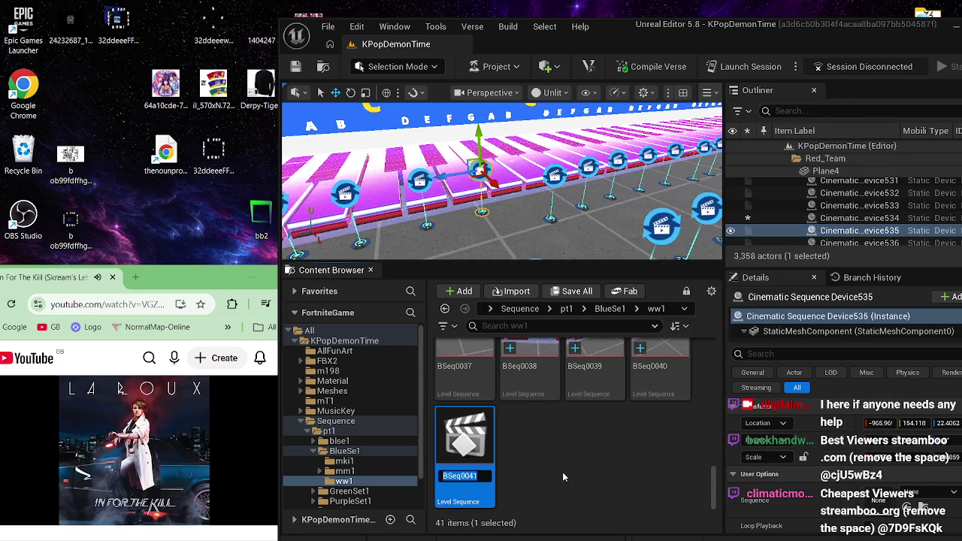
key("Return")
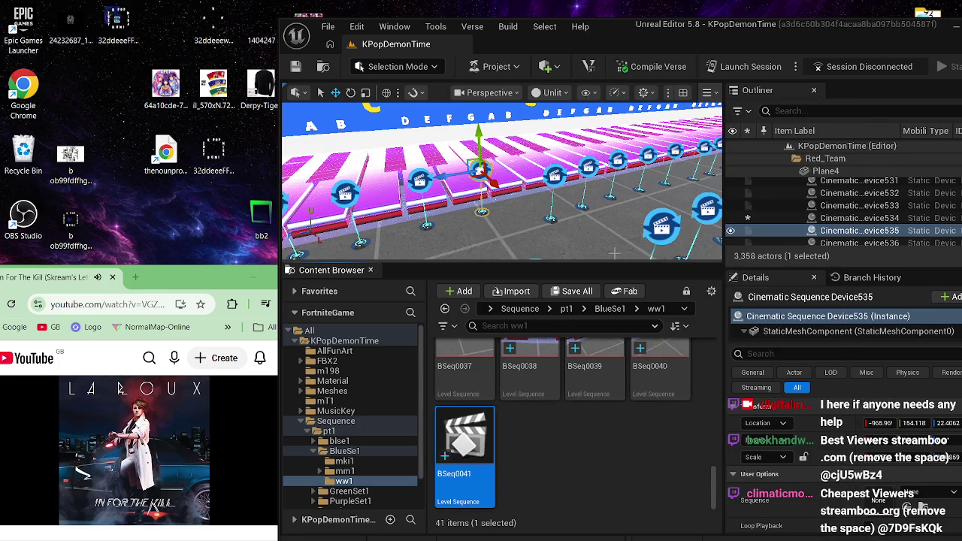
left_click_drag(602, 228, 601, 226)
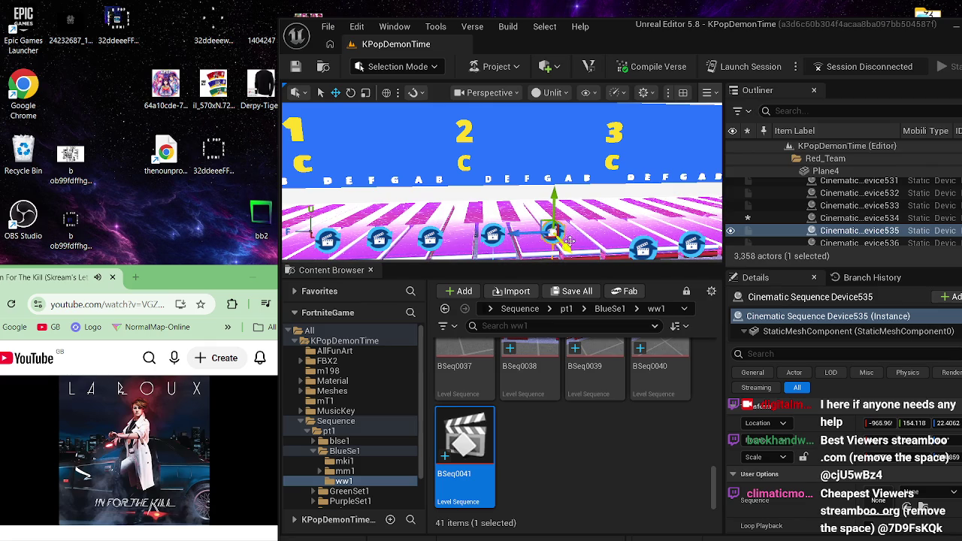
- Fly the view along the piano keys, then open BSeq0041 from the Content Browser
mouse_move(615, 227)
left_mouse_down()
mouse_move(633, 241)
mouse_move(601, 243)
left_mouse_up()
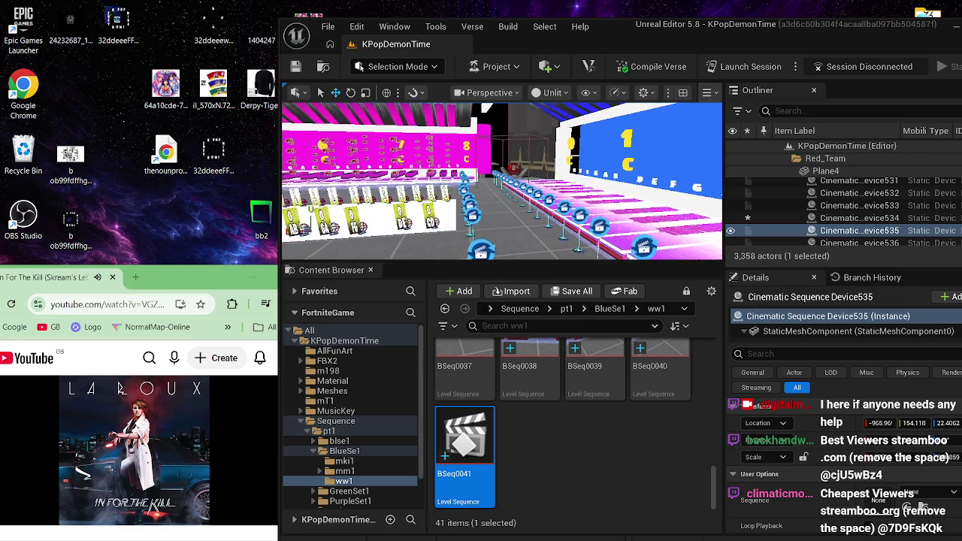
left_click_drag(601, 244, 579, 242)
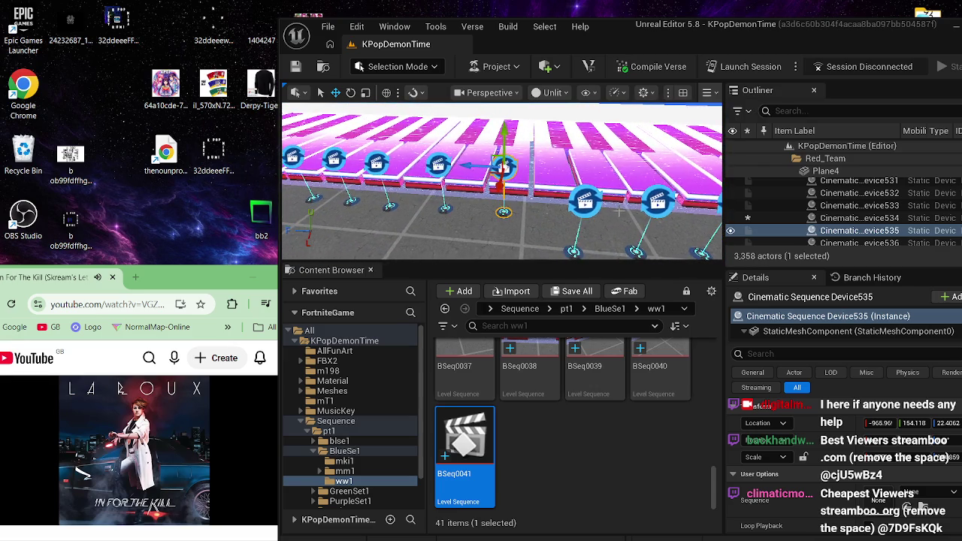
left_click_drag(579, 242, 649, 219)
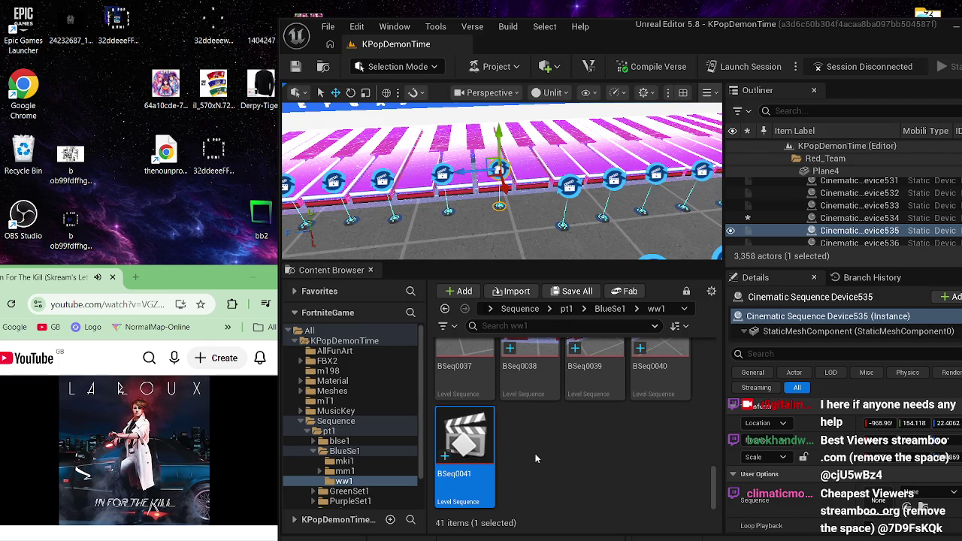
double_click(481, 442)
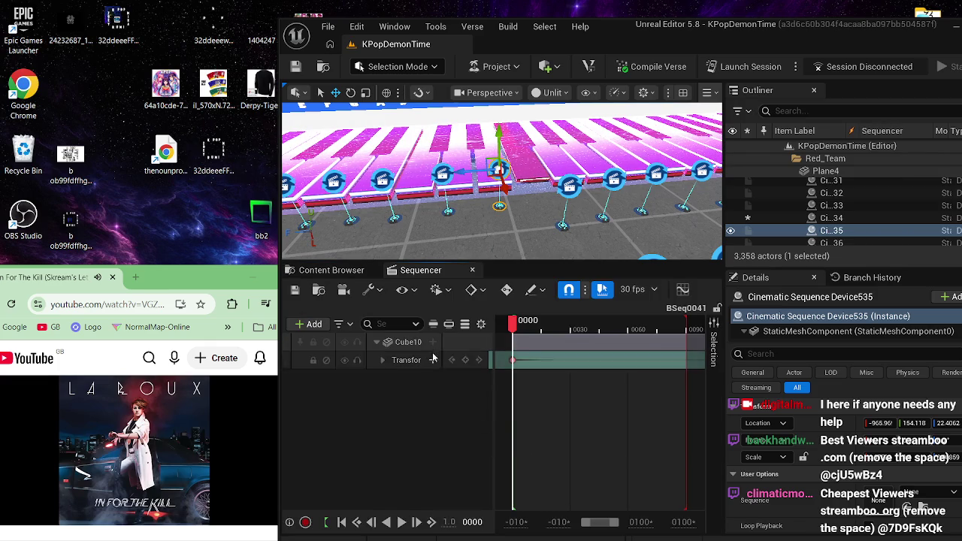
- Delete the copied cube track from BSeq0041 and select the Cube1028 piano key
left_click(402, 343)
key("Delete")
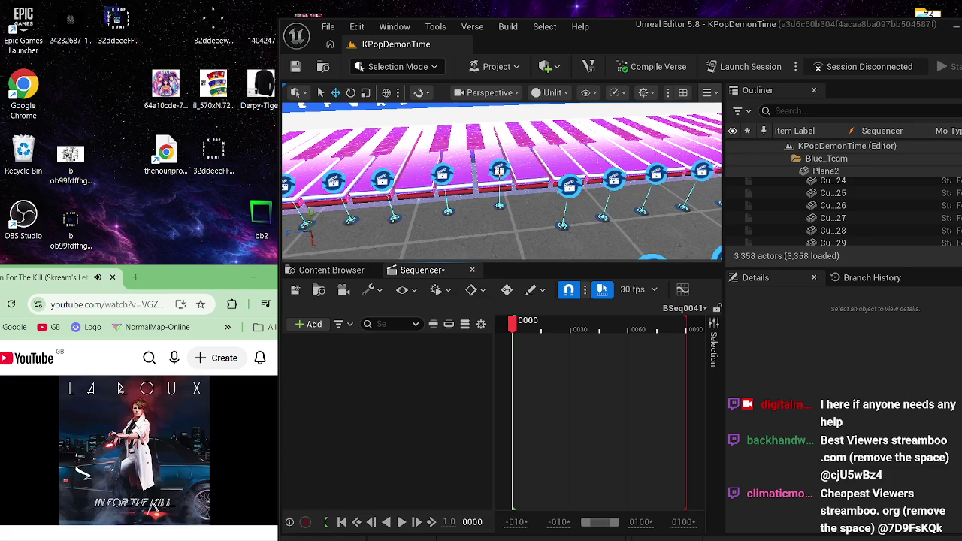
left_click(570, 186)
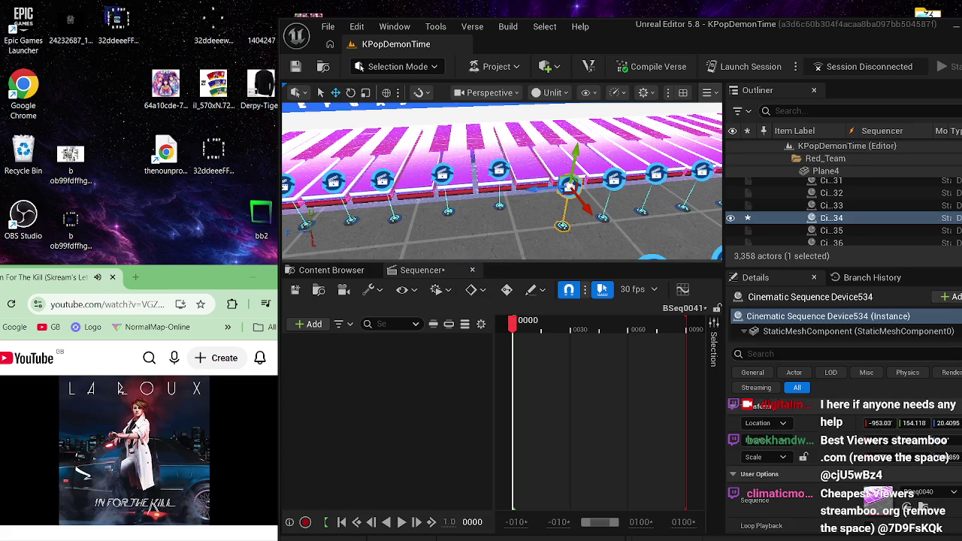
left_click(499, 172)
left_click(487, 189)
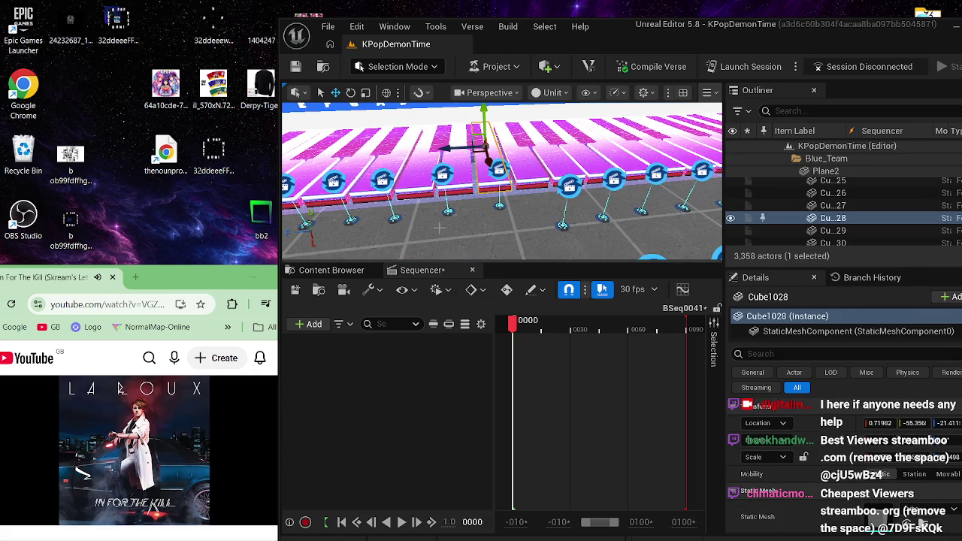
- Add an actor track for Cube1028, removing its extra Transform row
left_click(309, 324)
mouse_move(318, 90)
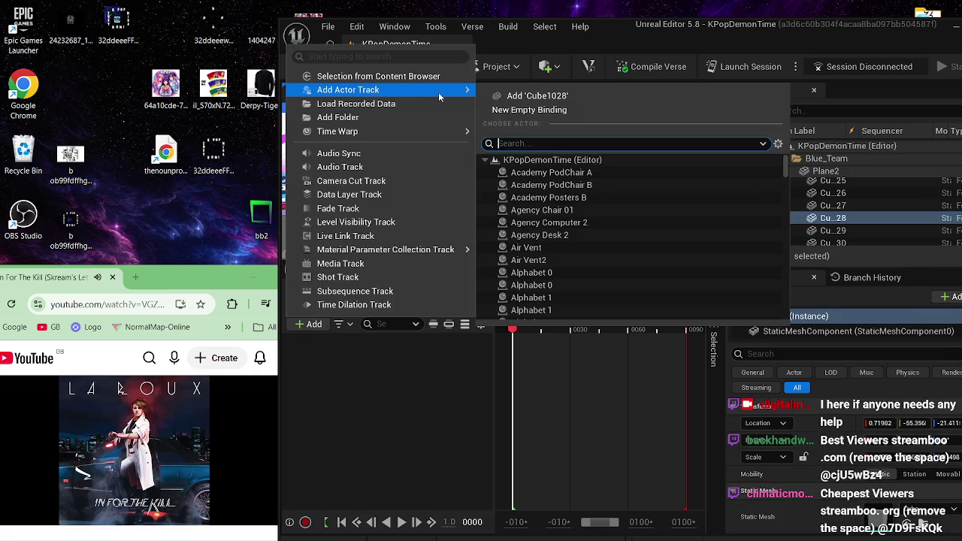
left_click(516, 94)
left_click(402, 360)
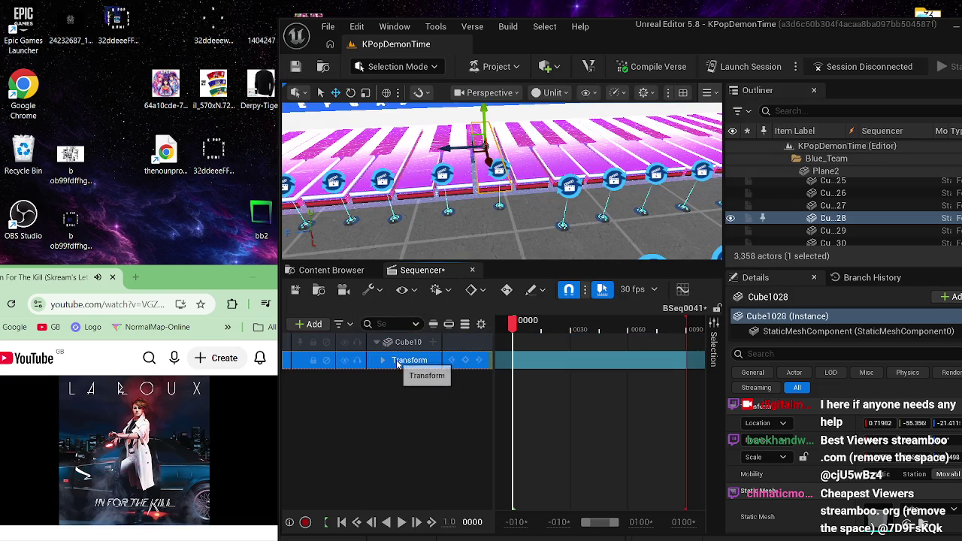
key("Delete")
left_click(401, 347)
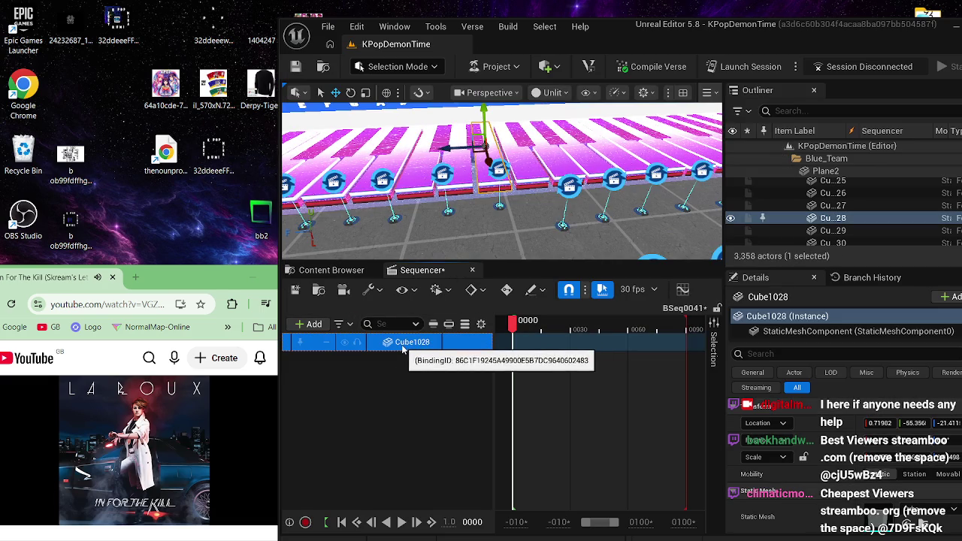
- Move the playhead to frame 88, save BSeq0041, and close Sequencer
left_click_drag(512, 322, 682, 322)
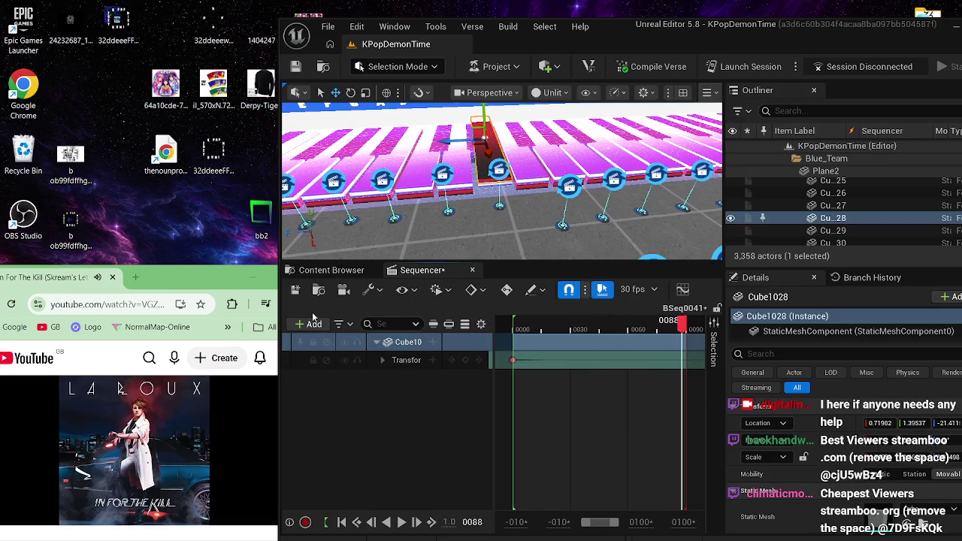
left_click(296, 290)
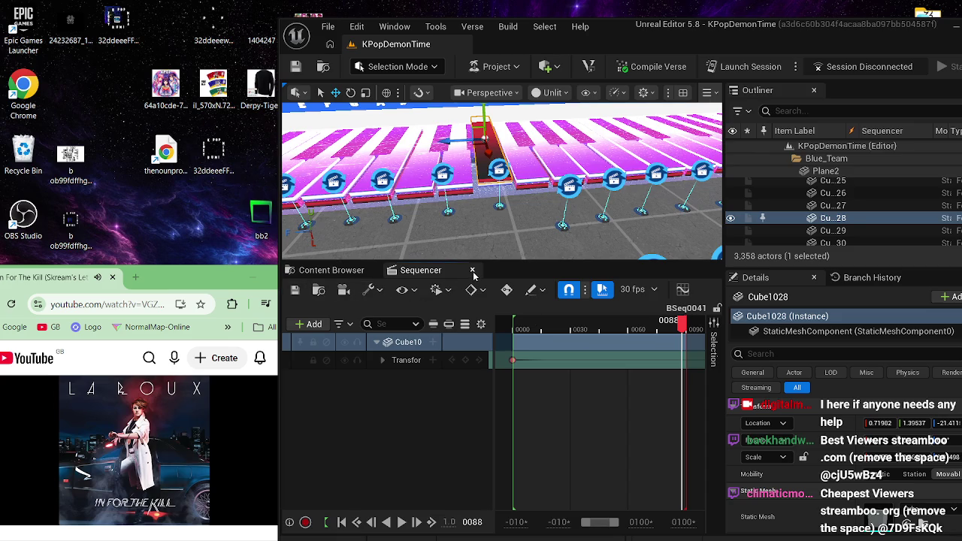
left_click(472, 270)
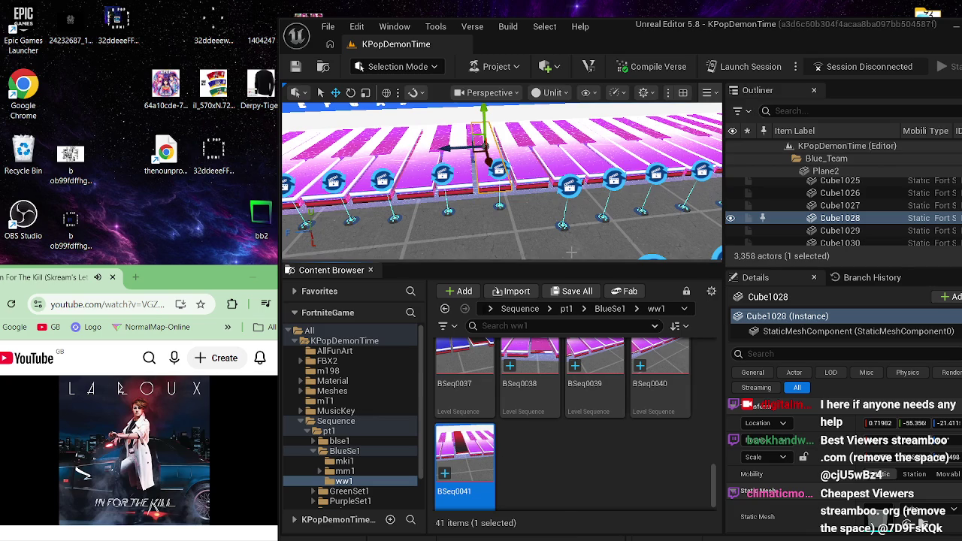
left_click_drag(583, 230, 584, 227)
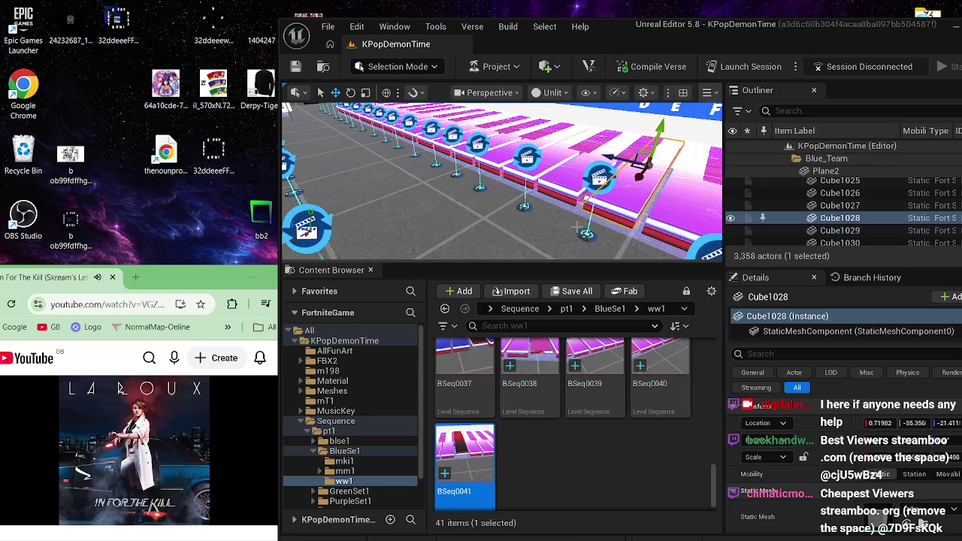